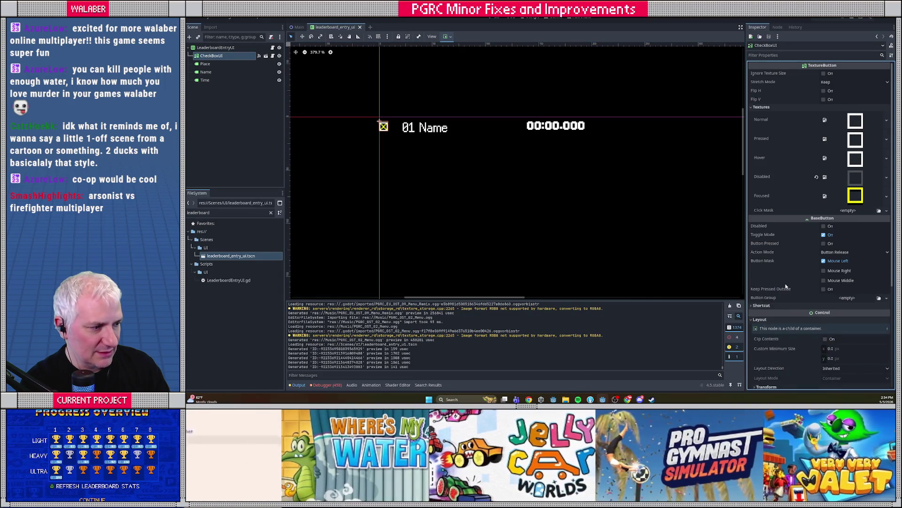
Expand CheckBoxUI's Focus properties, then inspect the LeaderboardEntryUI root node instead
{"action": "scroll", "coordinate": [786, 286], "scroll_direction": "down", "scroll_amount": 3}
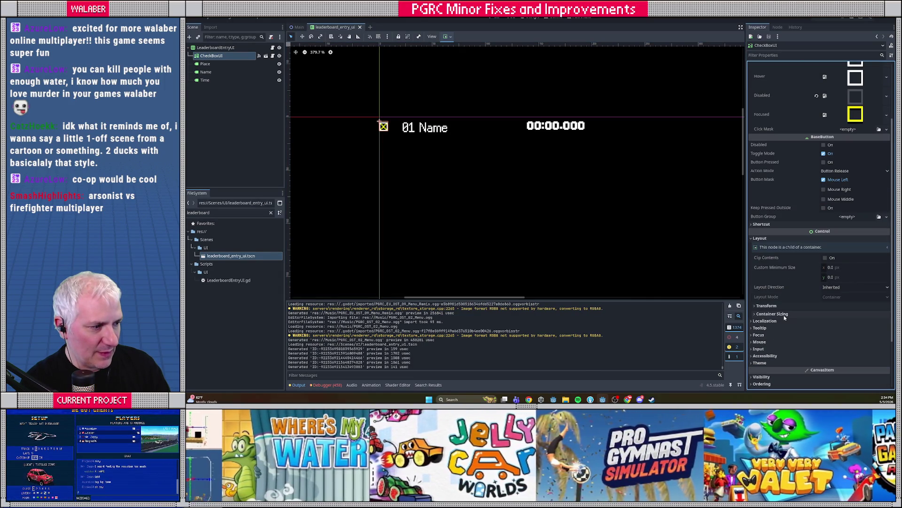
{"action": "scroll", "coordinate": [774, 258], "scroll_direction": "up", "scroll_amount": 3}
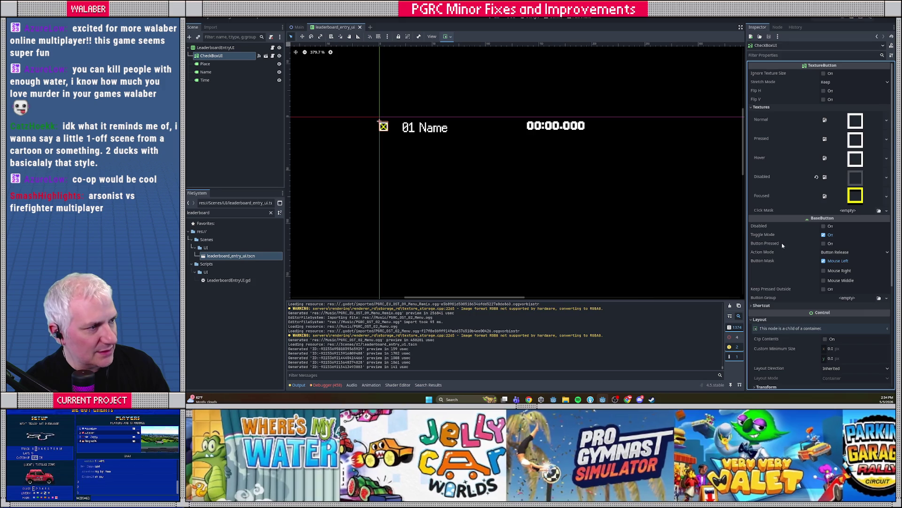
{"action": "scroll", "coordinate": [777, 183], "scroll_direction": "down", "scroll_amount": 4}
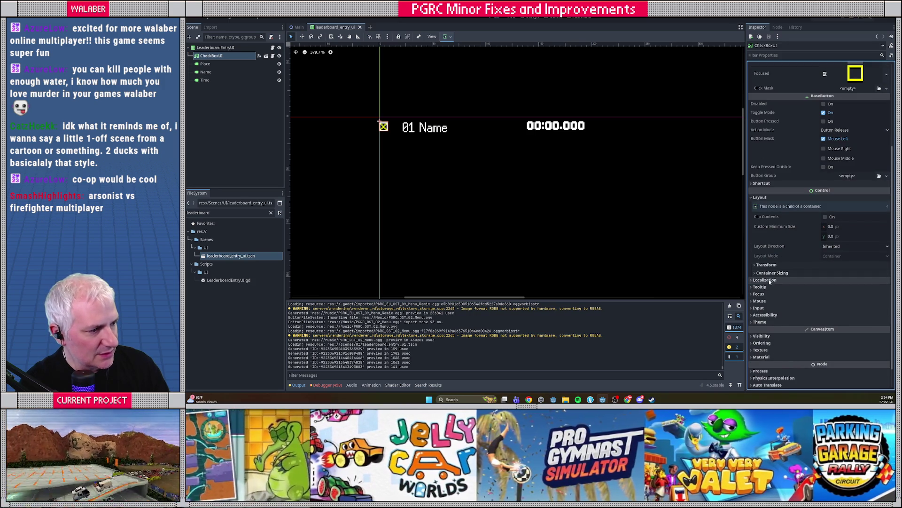
{"action": "left_click", "coordinate": [766, 294]}
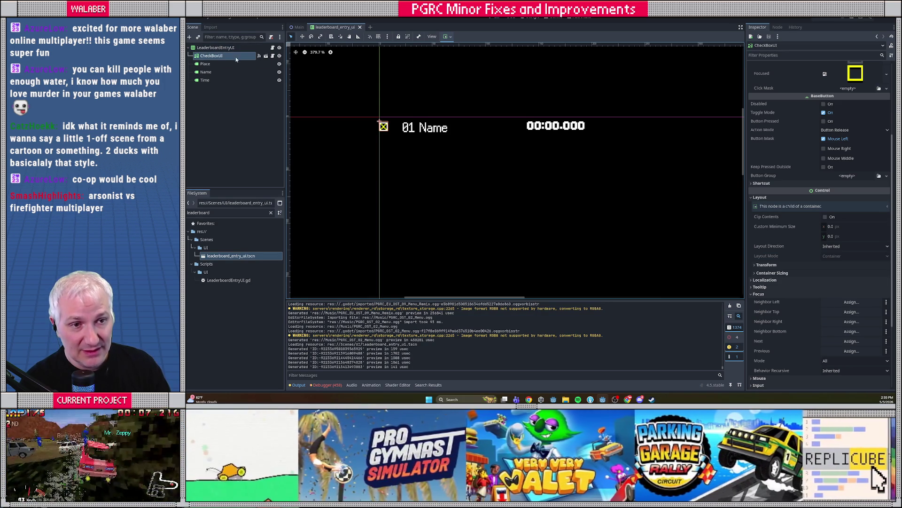
{"action": "left_click", "coordinate": [220, 48]}
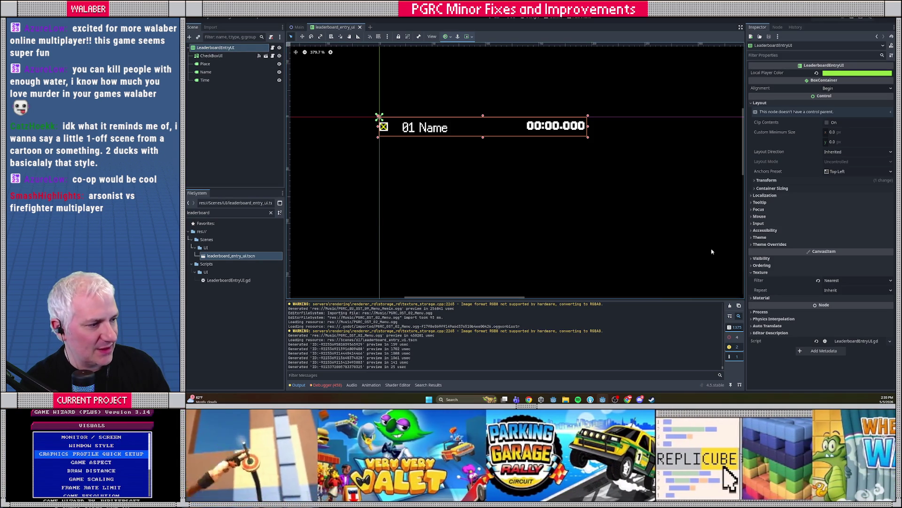
Expand the root node's Theme and Theme Overrides sections in the Inspector
{"action": "left_click", "coordinate": [760, 237]}
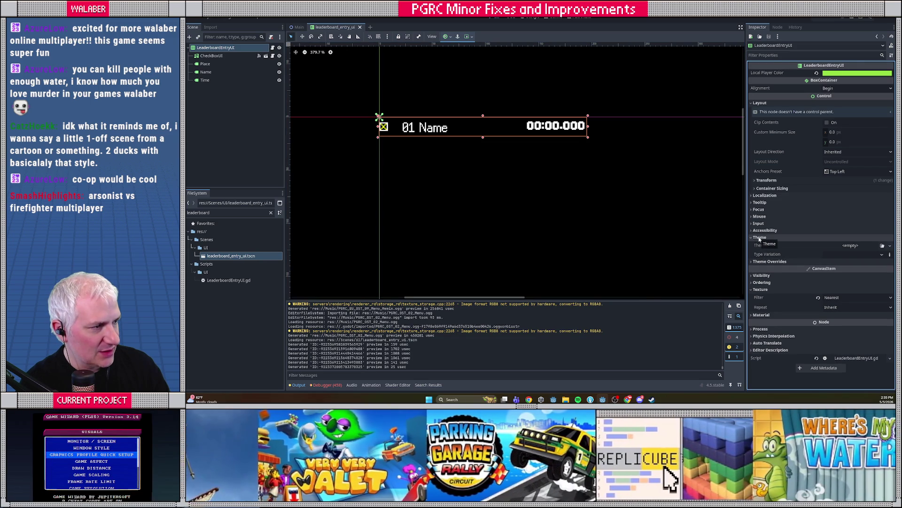
{"action": "left_click", "coordinate": [763, 238]}
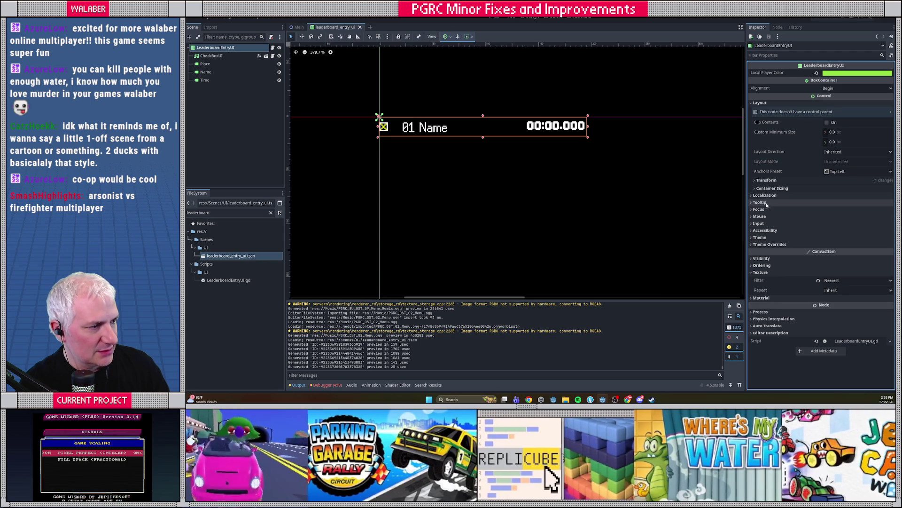
{"action": "left_click", "coordinate": [760, 237]}
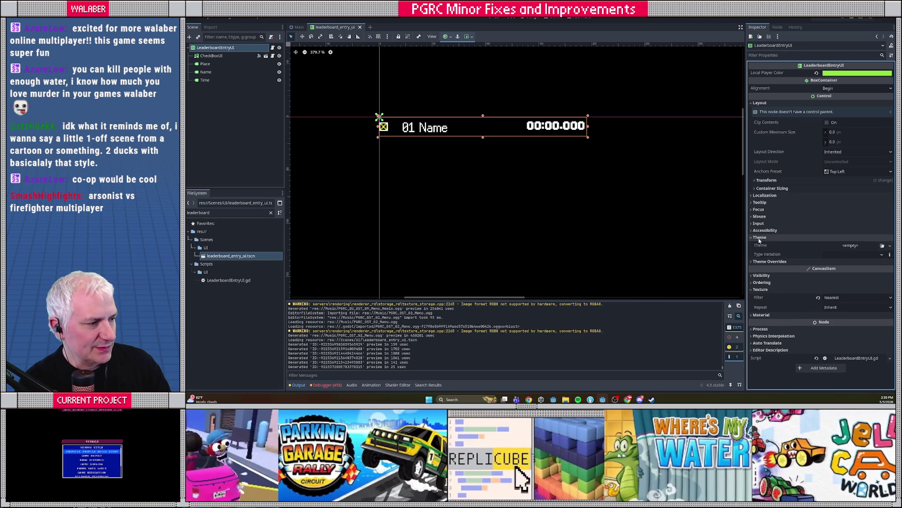
{"action": "left_click", "coordinate": [841, 261]}
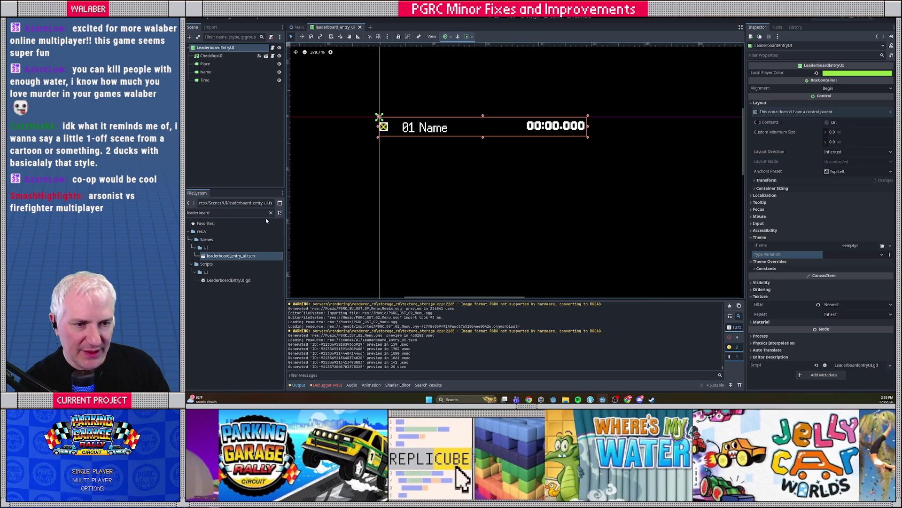
Clear the existing leaderboard filter in the FileSystem dock
{"action": "left_click", "coordinate": [242, 213]}
{"action": "key", "text": "ctrl+a"}
{"action": "key", "text": "BackSpace"}
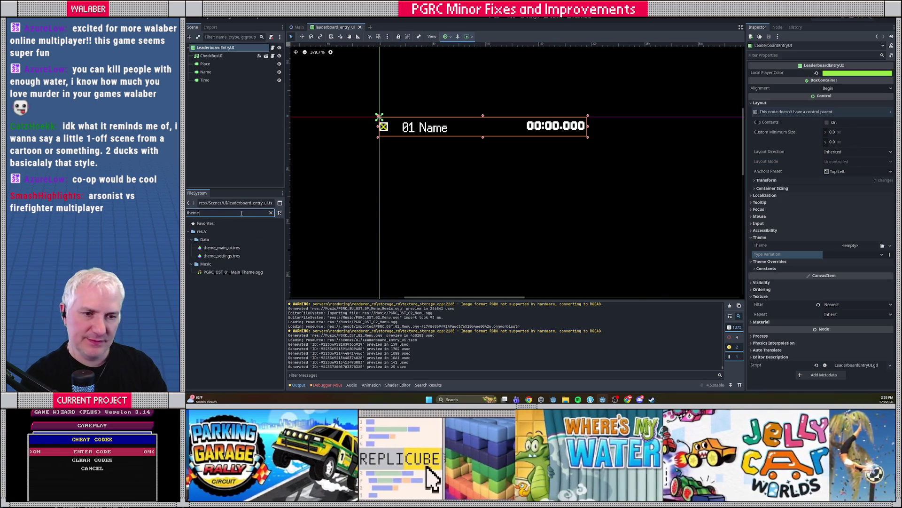
Filter files by 'theme' and open theme_main_ui.tres in a taller theme editor
{"action": "type", "text": "theme"}
{"action": "left_click", "coordinate": [232, 248]}
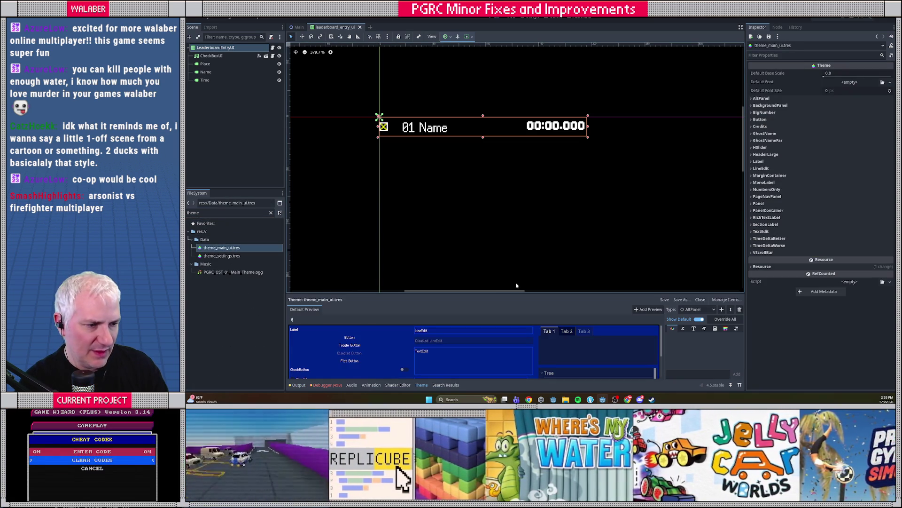
{"action": "left_click_drag", "start_coordinate": [520, 292], "coordinate": [520, 209]}
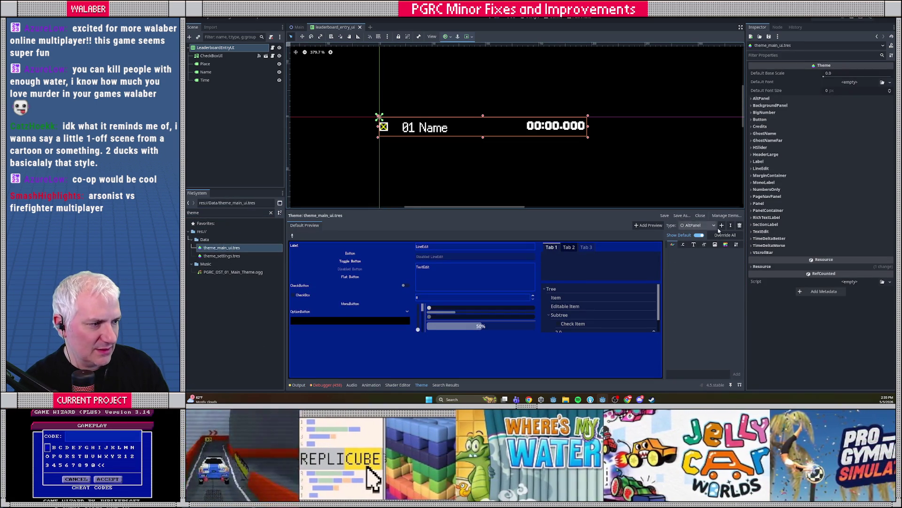
Add HBoxContainer as a new type in the theme
{"action": "left_click", "coordinate": [722, 226]}
{"action": "type", "text": "hbox"}
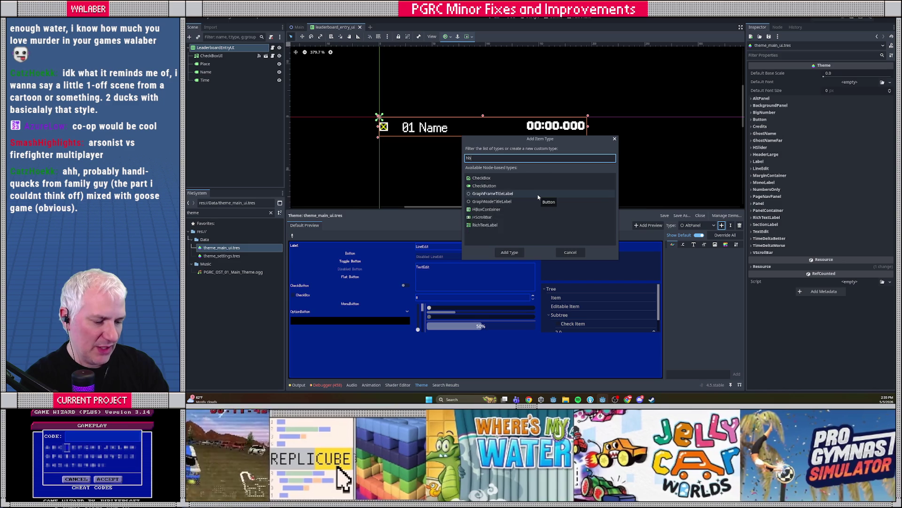
{"action": "double_click", "coordinate": [487, 185]}
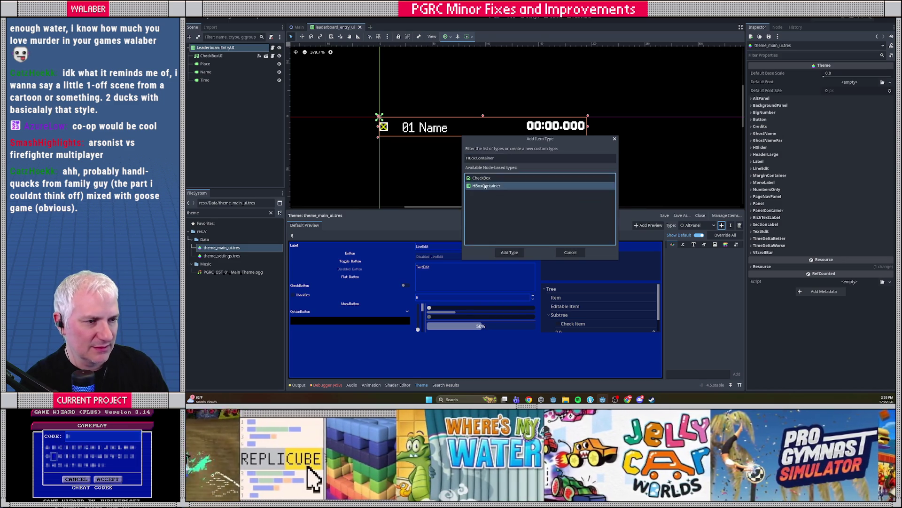
{"action": "left_click", "coordinate": [737, 245]}
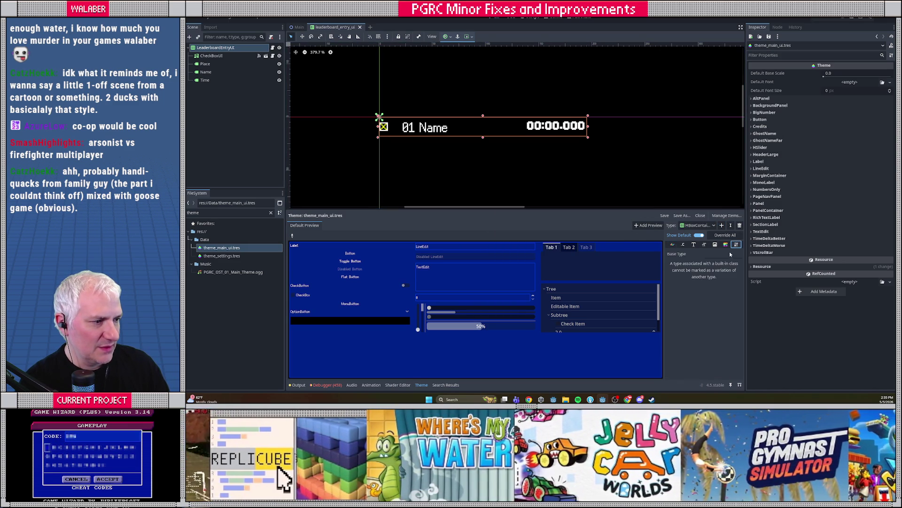
{"action": "left_click", "coordinate": [726, 244]}
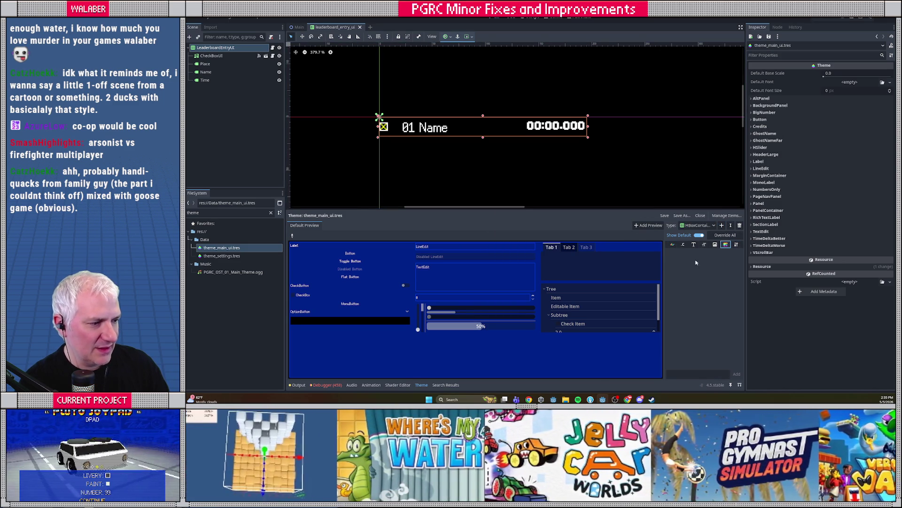
Delete the HBoxContainer type again through Manage Theme Items
{"action": "left_click", "coordinate": [695, 226]}
{"action": "left_click", "coordinate": [658, 225]}
{"action": "left_click", "coordinate": [722, 216]}
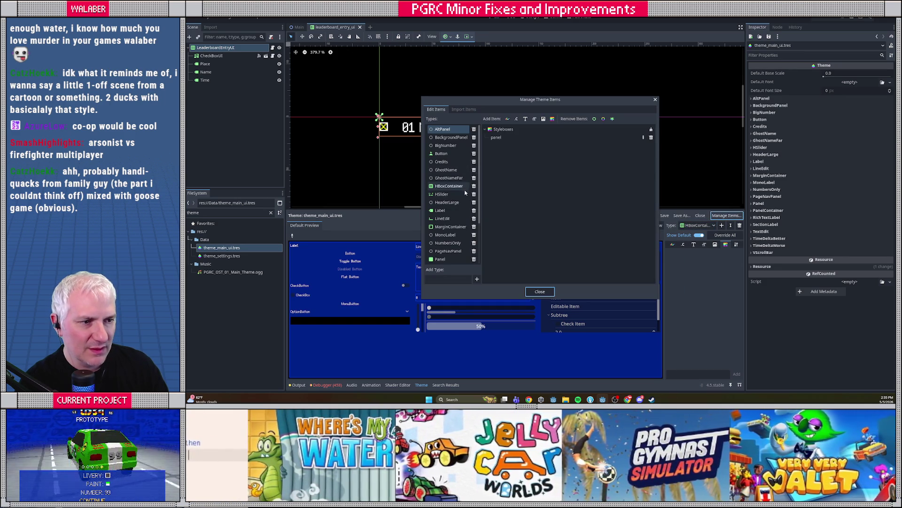
{"action": "left_click", "coordinate": [475, 187]}
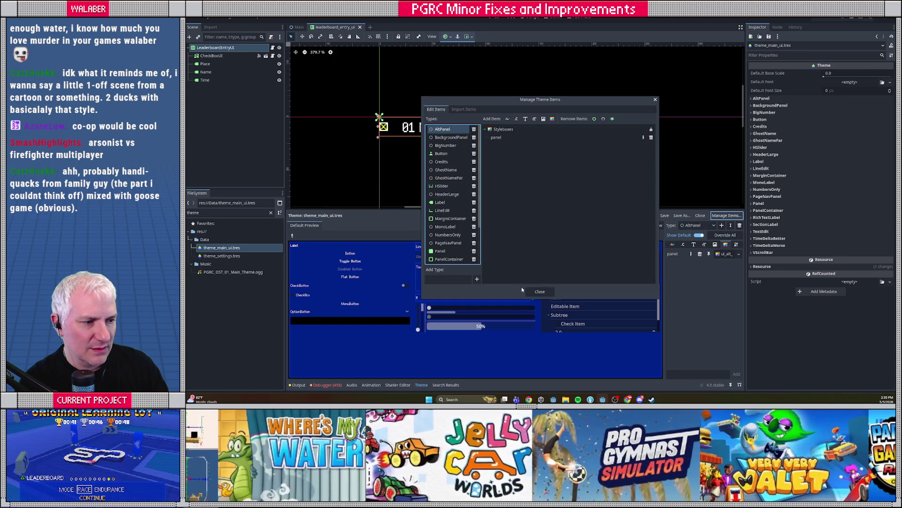
{"action": "left_click", "coordinate": [536, 292]}
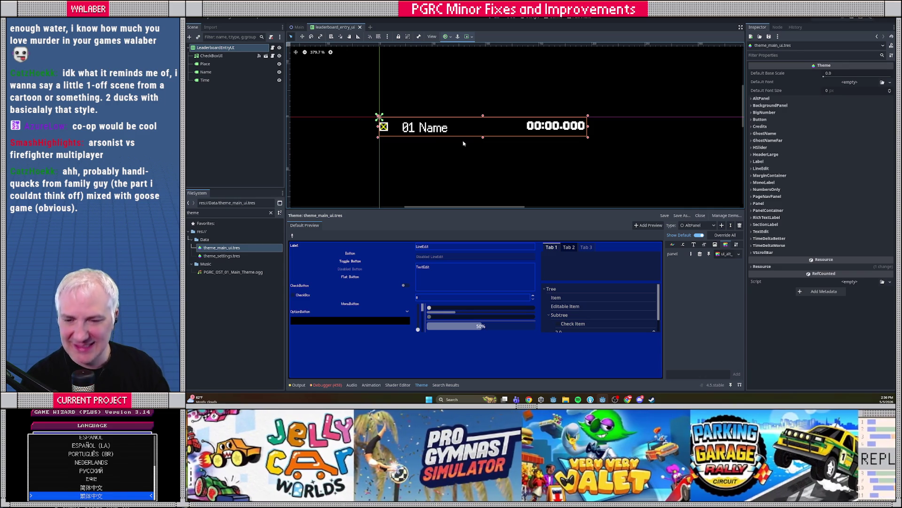
Shrink the theme editor, clear the file filter, and view the LeaderboardEntryUI script
{"action": "left_click_drag", "start_coordinate": [514, 210], "coordinate": [513, 260]}
{"action": "left_click_drag", "start_coordinate": [285, 191], "coordinate": [285, 191]}
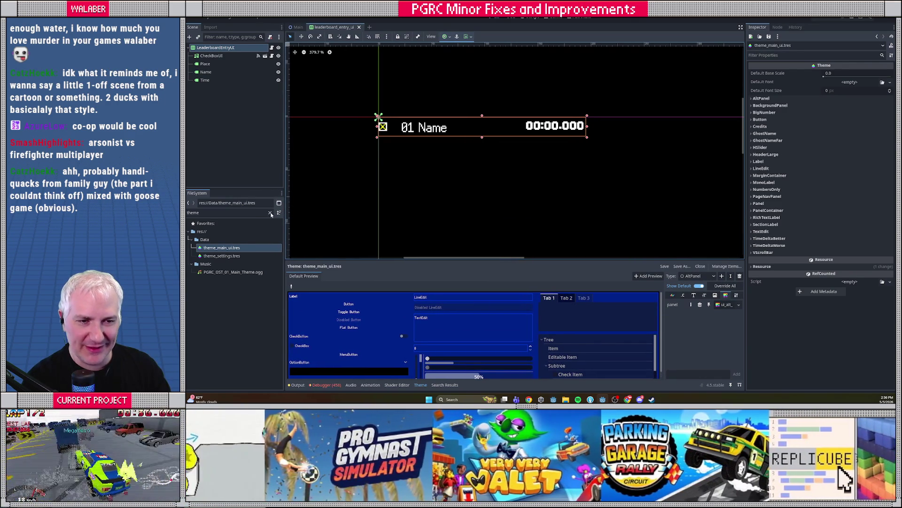
{"action": "left_click", "coordinate": [270, 213]}
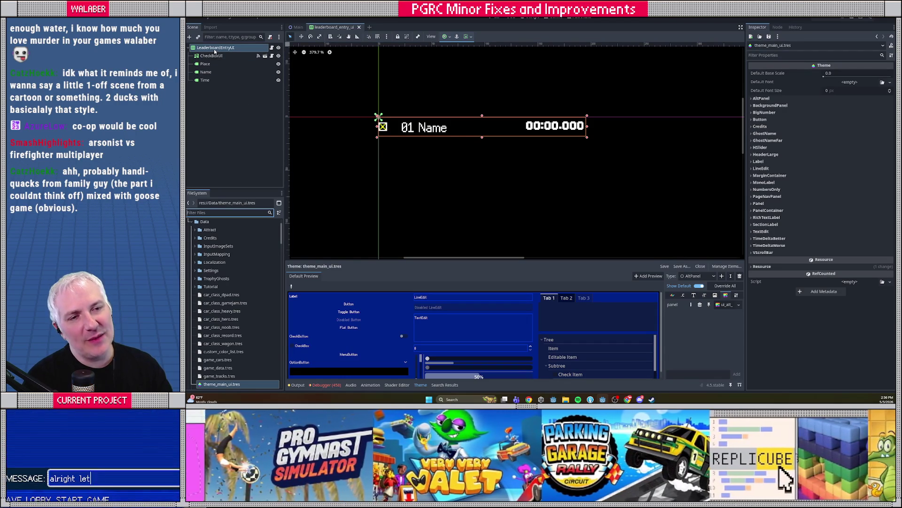
{"action": "left_click", "coordinate": [271, 48]}
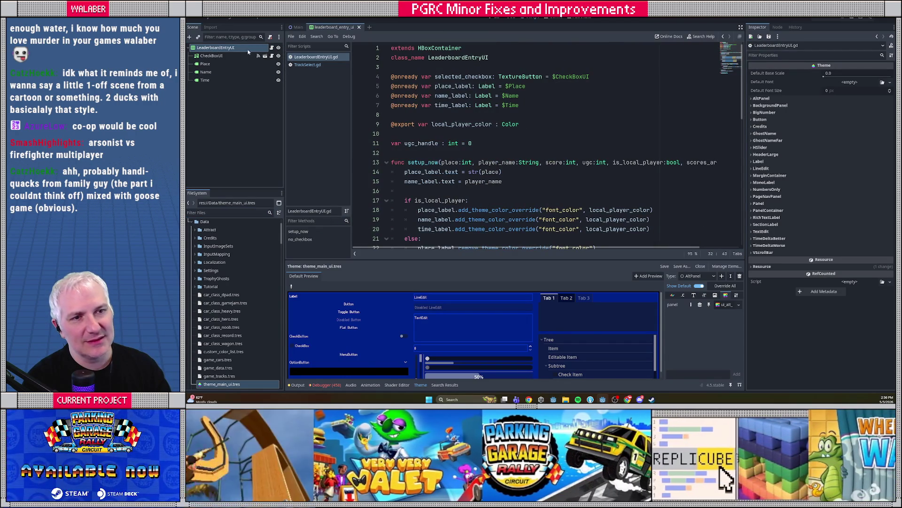
Back in the 2D scene, choose Change Type on the LeaderboardEntryUI root node
{"action": "right_click", "coordinate": [211, 49]}
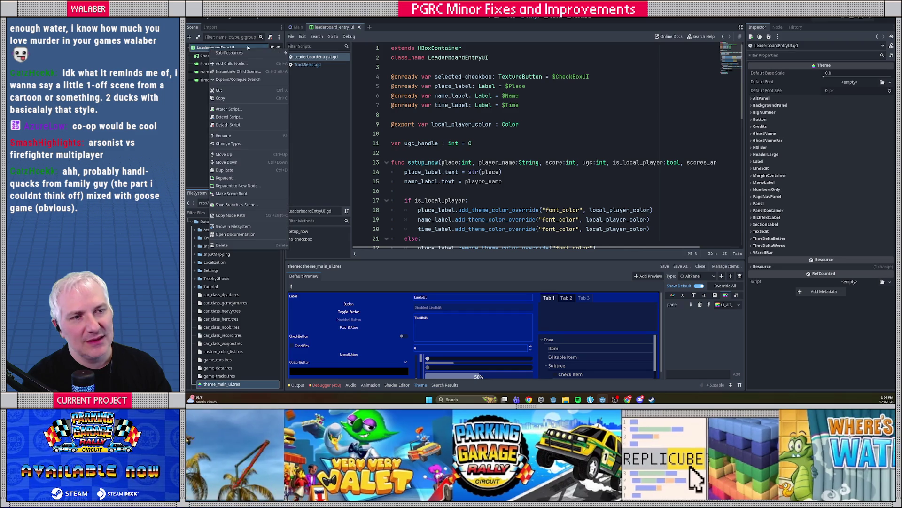
{"action": "left_click", "coordinate": [492, 17]}
{"action": "left_click", "coordinate": [489, 18]}
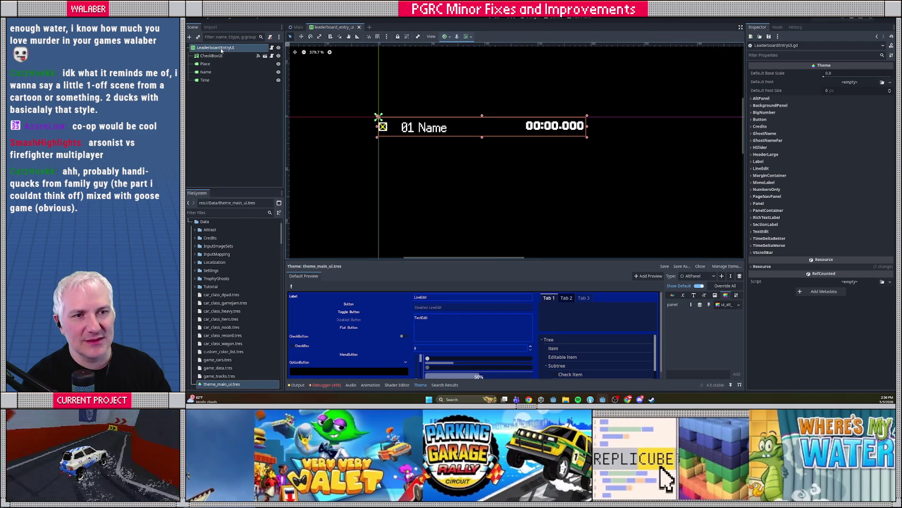
{"action": "right_click", "coordinate": [222, 50]}
{"action": "left_click", "coordinate": [237, 145]}
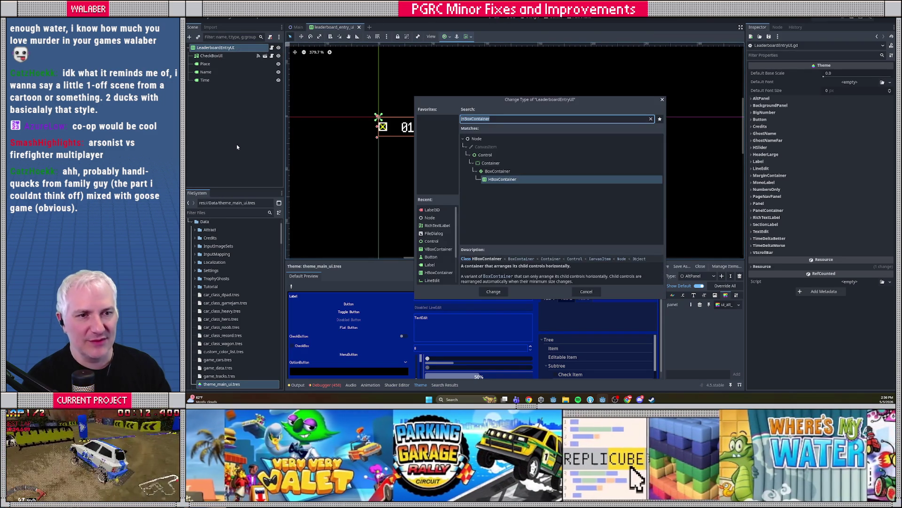
Turn the root into a ColorRect and add an HBoxContainer child, then delete that child
{"action": "type", "text": "colorr"}
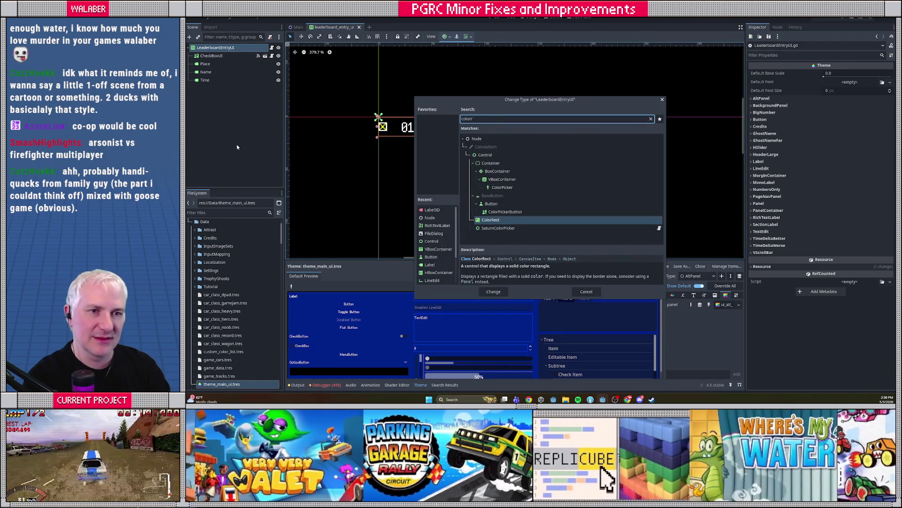
{"action": "key", "text": "Return"}
{"action": "right_click", "coordinate": [219, 49]}
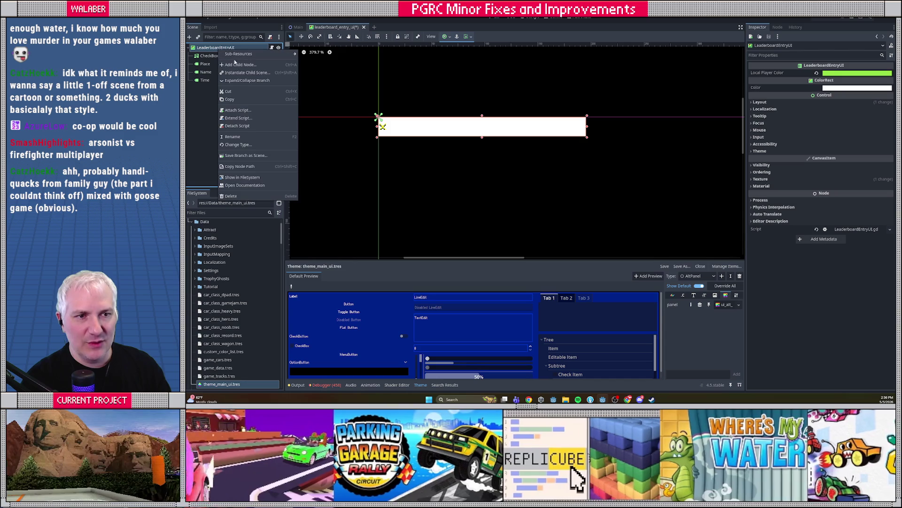
{"action": "left_click", "coordinate": [237, 64]}
{"action": "type", "text": "hbo"}
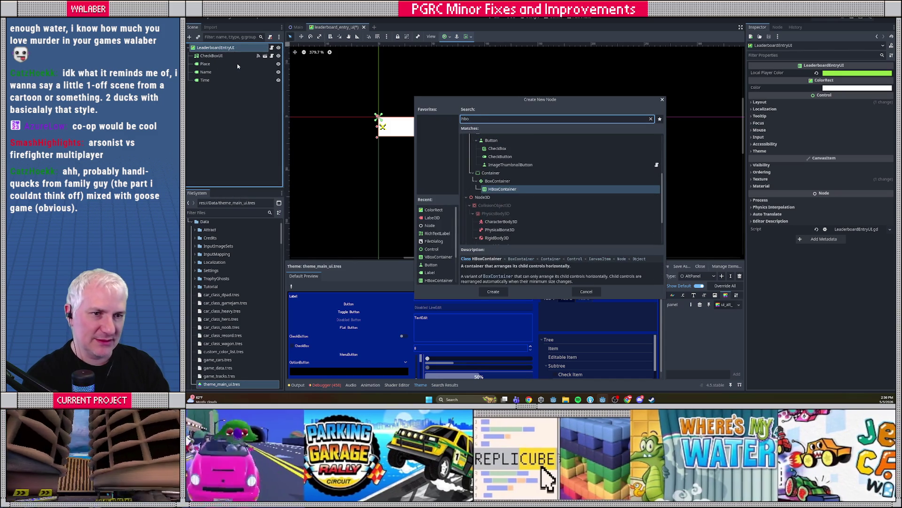
{"action": "key", "text": "Return"}
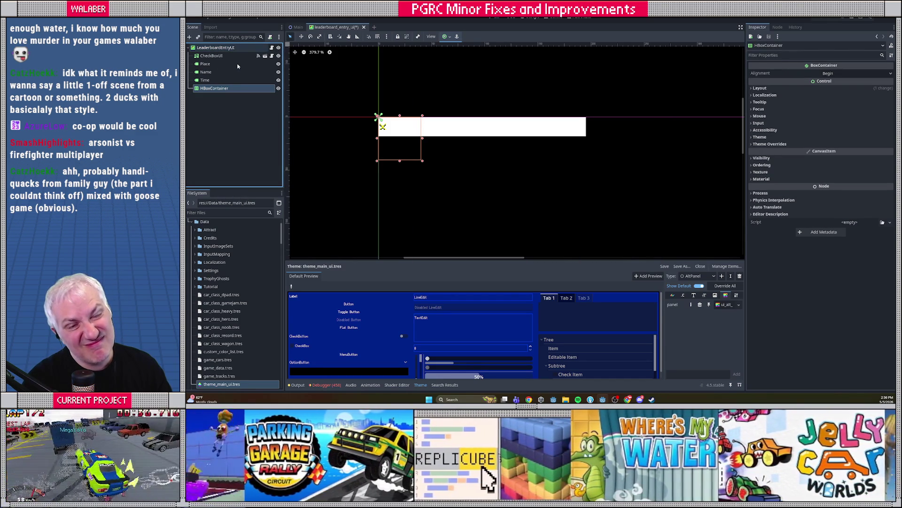
{"action": "key", "text": "Delete"}
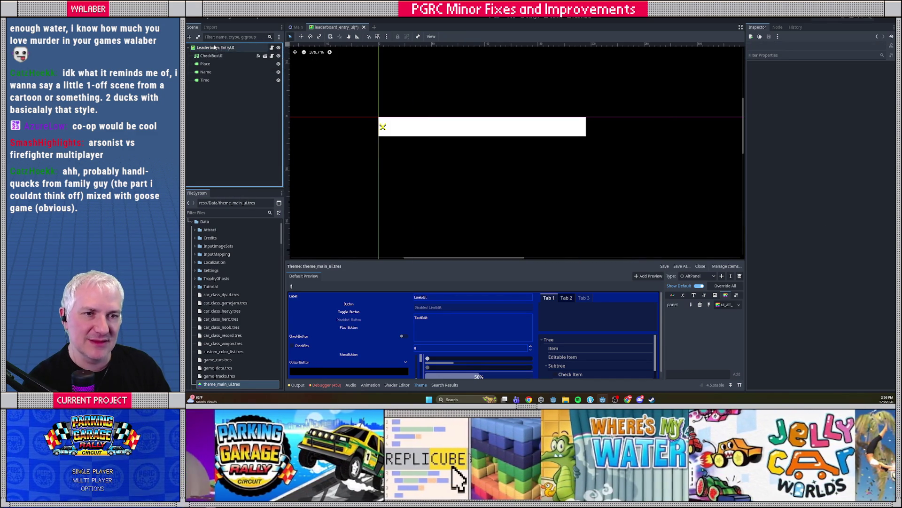
Change the LeaderboardEntryUI root's type to PanelContainer
{"action": "right_click", "coordinate": [214, 49]}
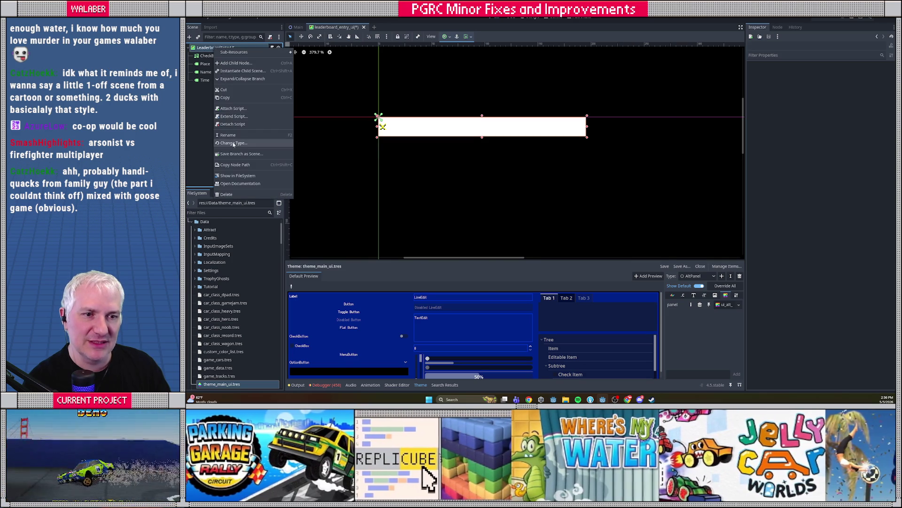
{"action": "left_click", "coordinate": [233, 143]}
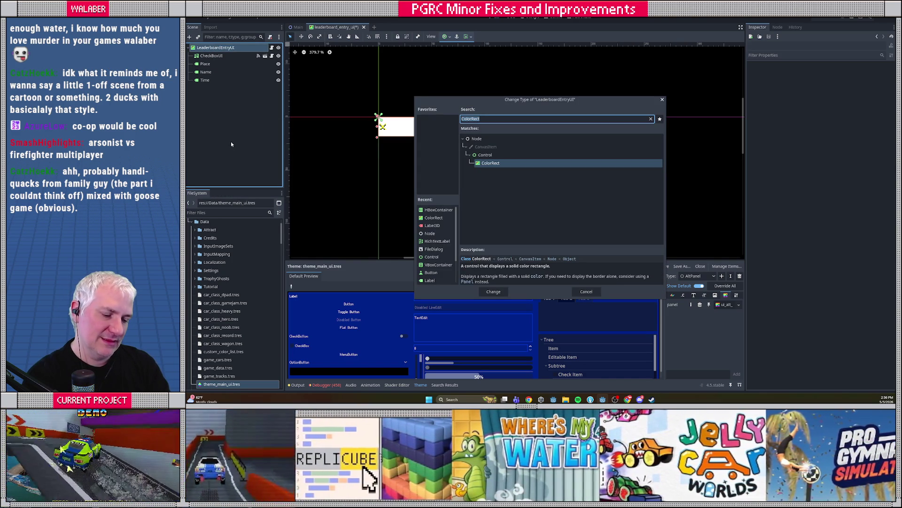
{"action": "type", "text": "panelc"}
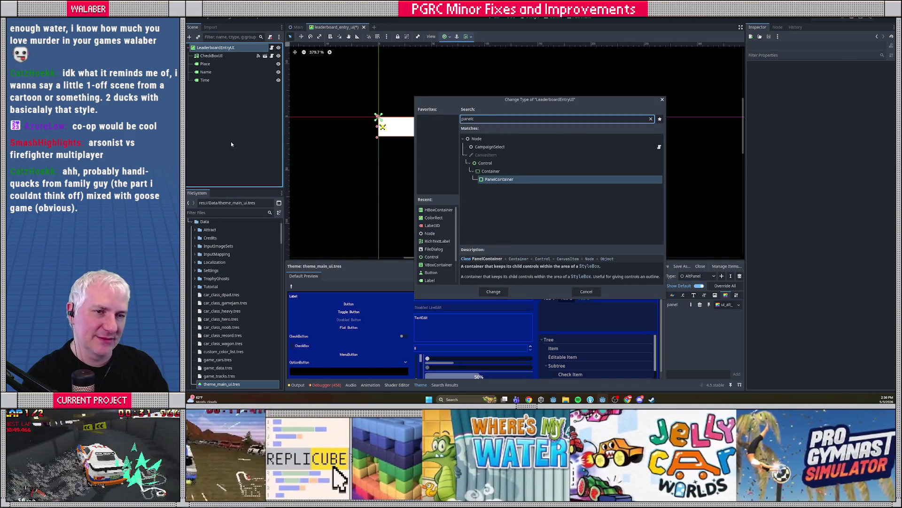
{"action": "key", "text": "Return"}
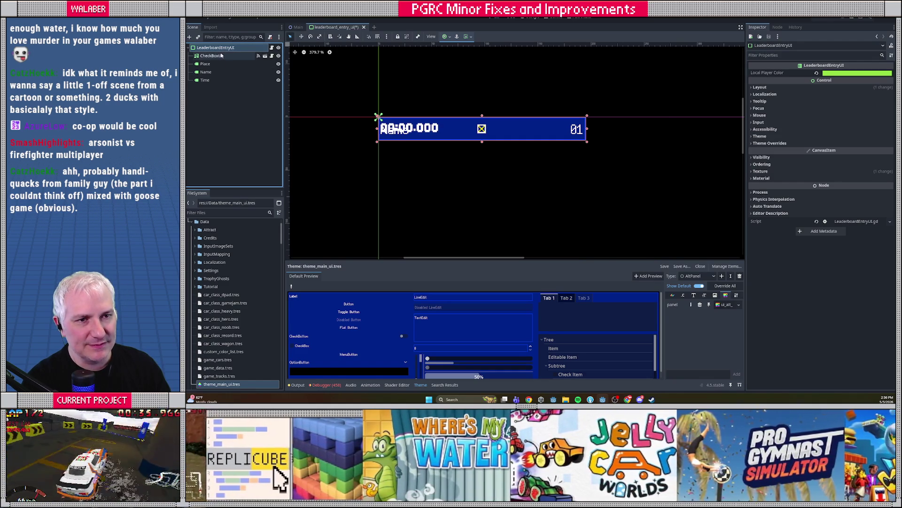
Add an HBoxContainer child and move CheckBoxUI, Place, Name and Time into it
{"action": "right_click", "coordinate": [217, 48]}
{"action": "left_click", "coordinate": [235, 62]}
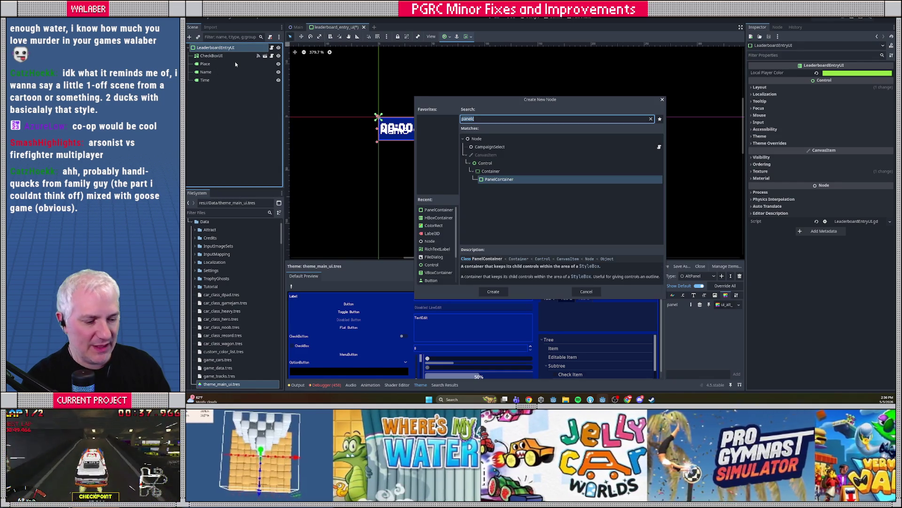
{"action": "type", "text": "hbox"}
{"action": "key", "text": "Return"}
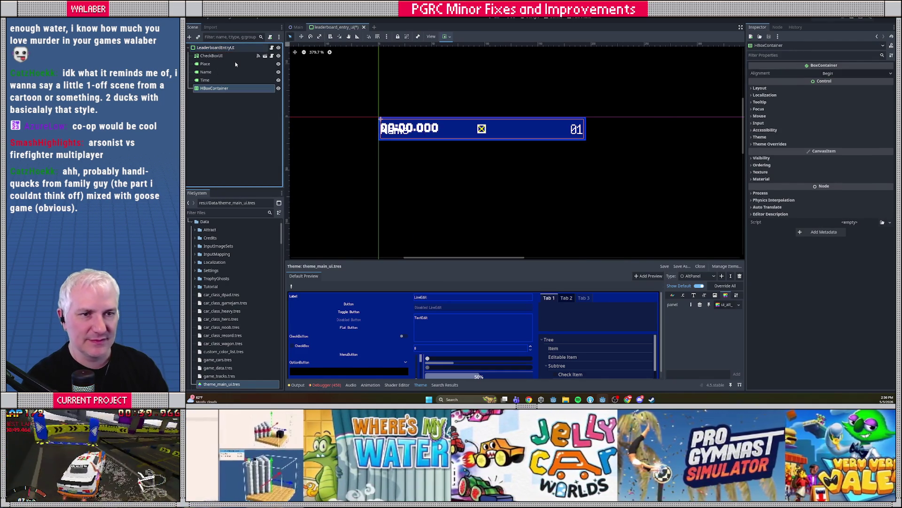
{"action": "left_click", "coordinate": [211, 56]}
{"action": "left_click", "coordinate": [204, 80], "text": "shift"}
{"action": "left_click_drag", "start_coordinate": [205, 80], "coordinate": [217, 91]}
{"action": "left_click", "coordinate": [214, 55]}
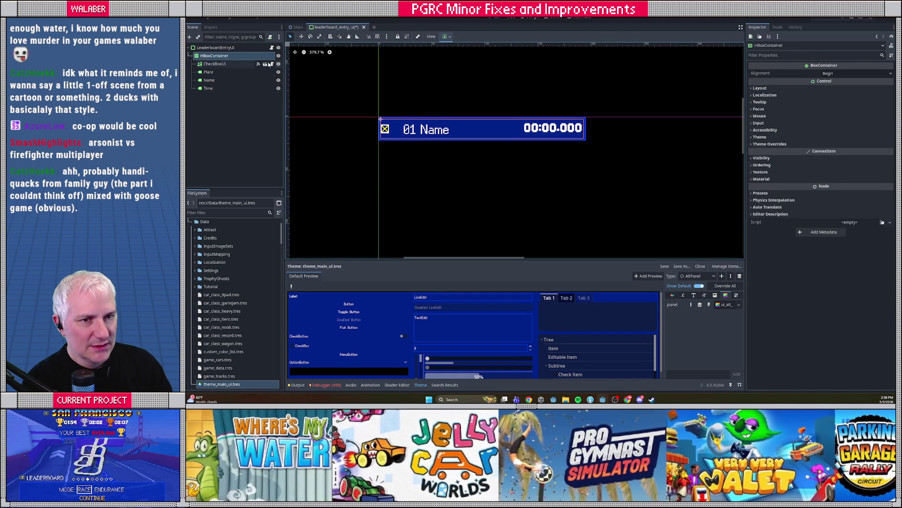
{"action": "key", "text": "Up"}
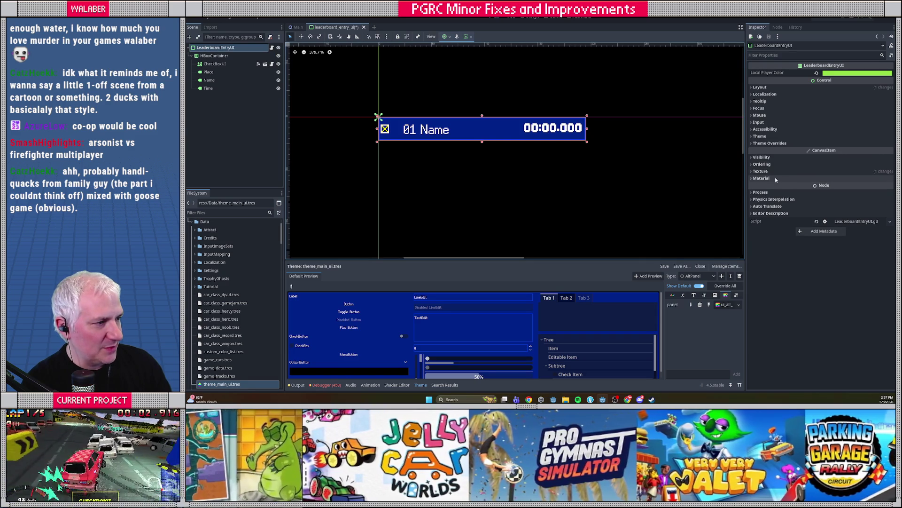
Try the PageNavPanel type variation on the root, then clear it
{"action": "left_click", "coordinate": [762, 143]}
{"action": "left_click", "coordinate": [760, 136]}
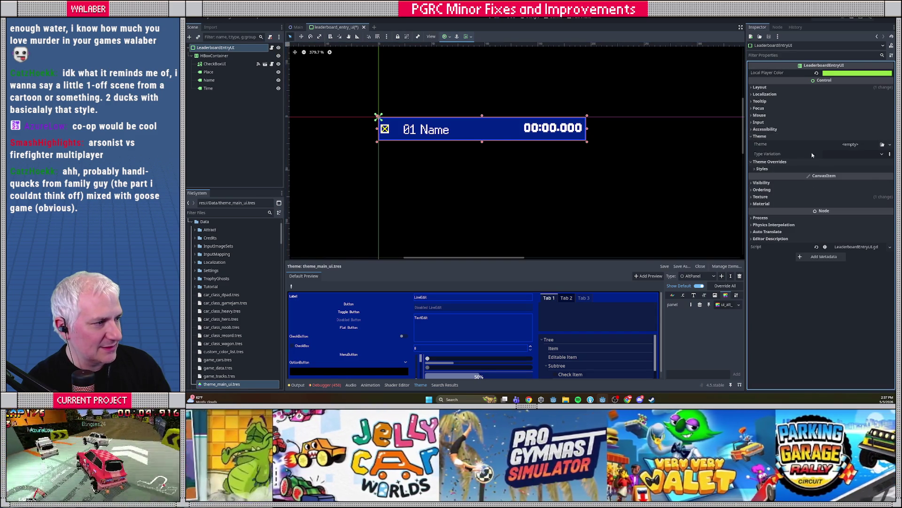
{"action": "left_click", "coordinate": [844, 154]}
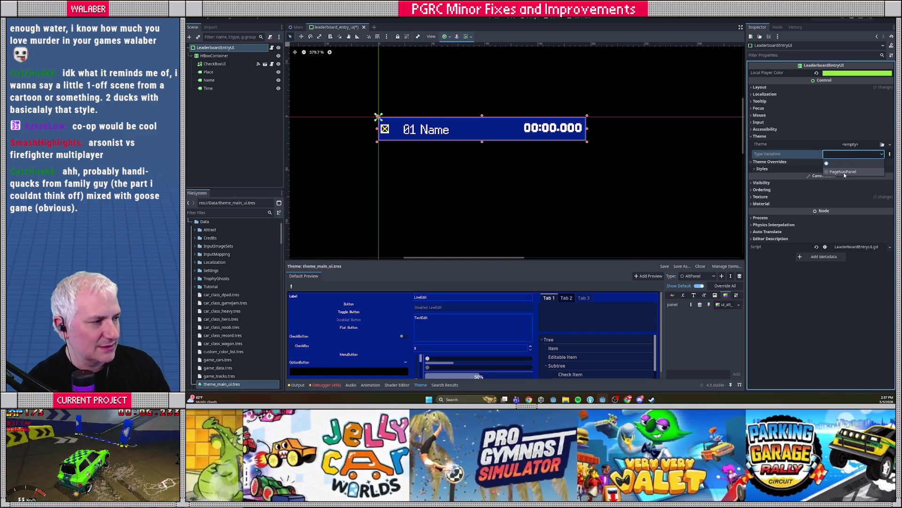
{"action": "left_click", "coordinate": [843, 172]}
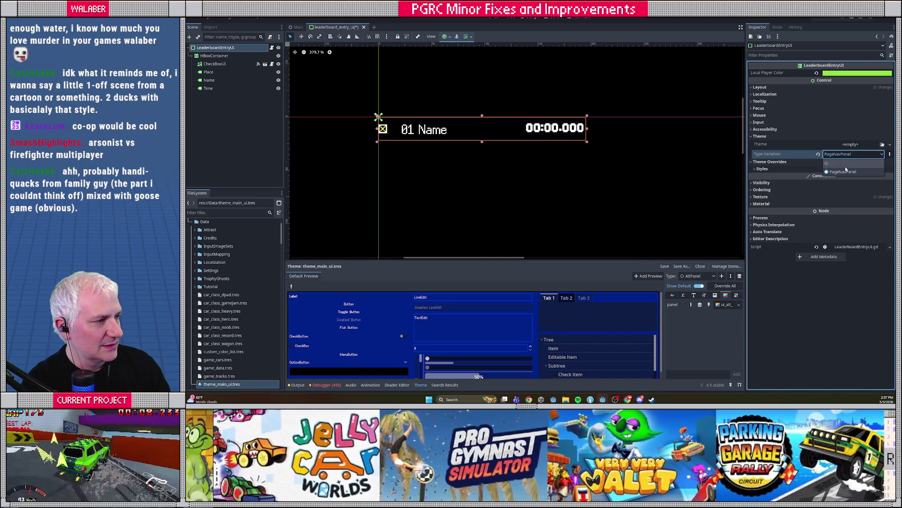
{"action": "left_click", "coordinate": [845, 164]}
Add a ListEntryPanel type to the theme with PanelContainer as its base type
{"action": "left_click", "coordinate": [722, 276]}
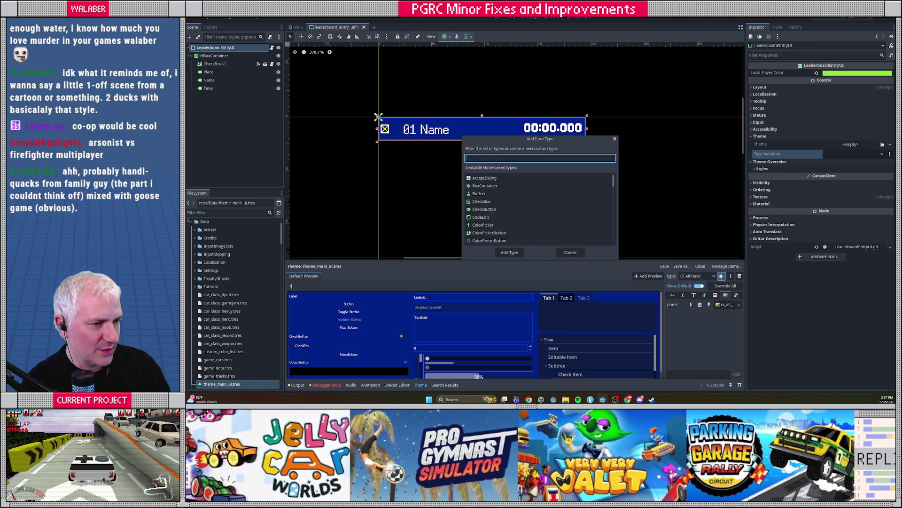
{"action": "type", "text": "l"}
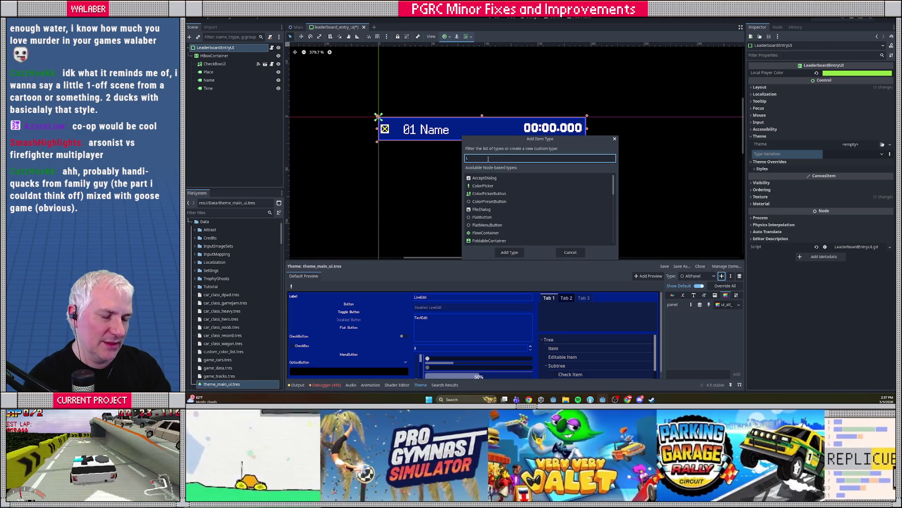
{"action": "type", "text": "is"}
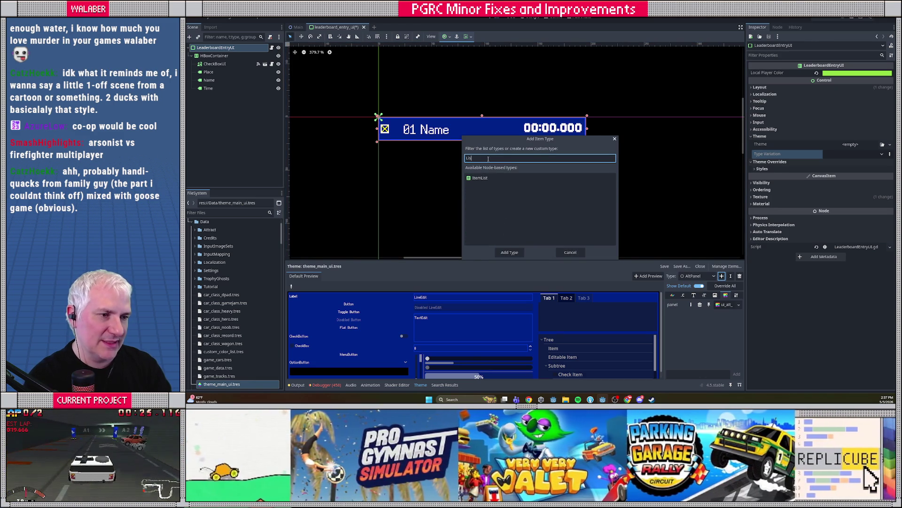
{"action": "type", "text": "tEntryPanel"}
{"action": "left_click", "coordinate": [521, 253]}
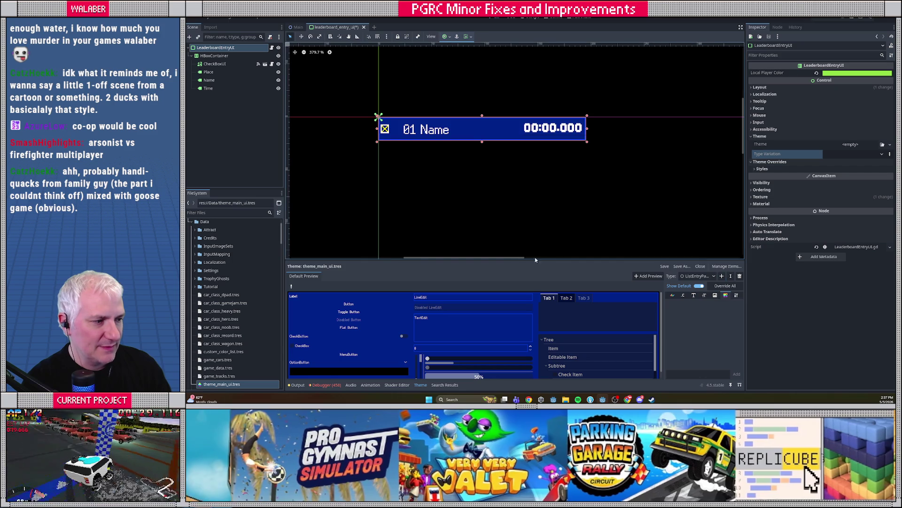
{"action": "left_click", "coordinate": [737, 295]}
{"action": "left_click", "coordinate": [739, 305]}
{"action": "type", "text": "pa"}
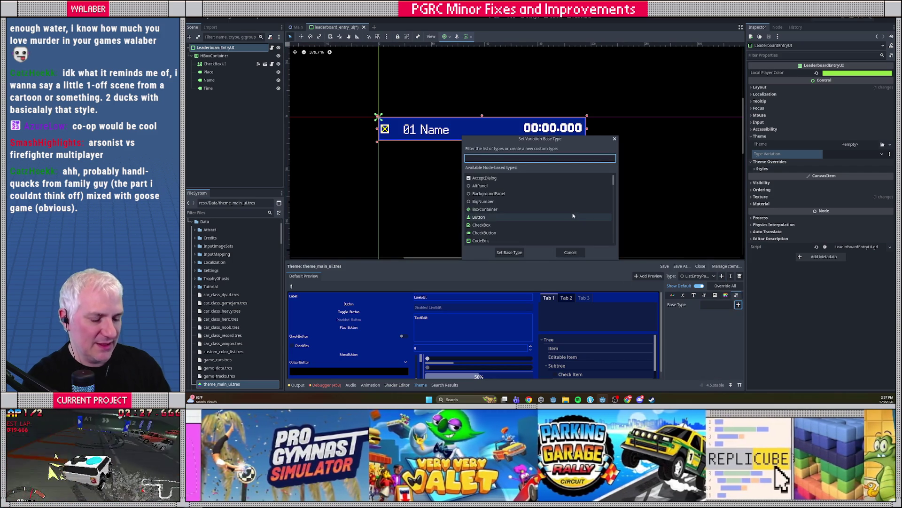
{"action": "type", "text": "nelcon"}
{"action": "key", "text": "Return"}
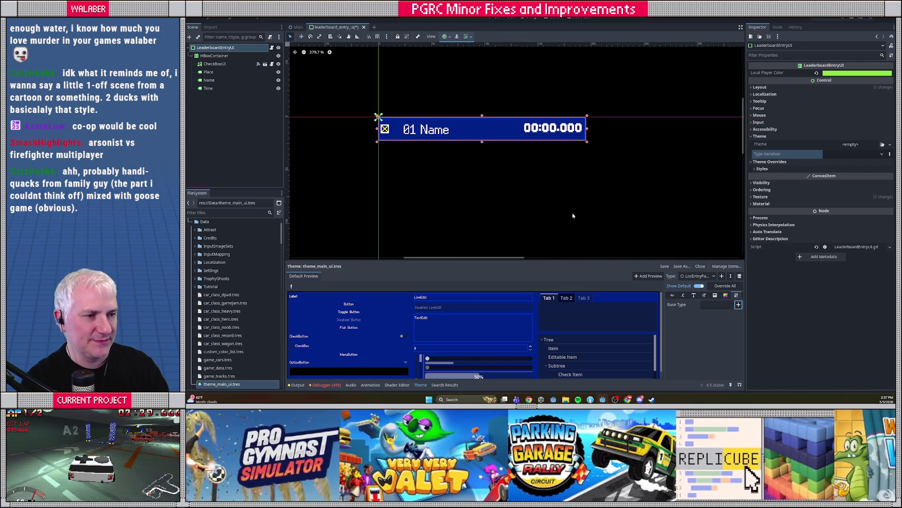
Override ListEntryPanel's panel stylebox with a new StyleBoxFlat
{"action": "left_click", "coordinate": [726, 296]}
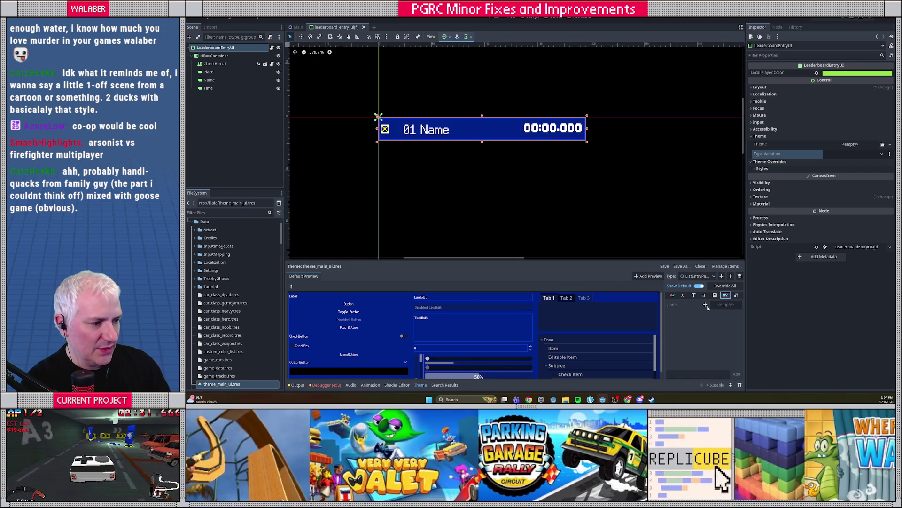
{"action": "left_click", "coordinate": [707, 307]}
{"action": "left_click", "coordinate": [722, 305]}
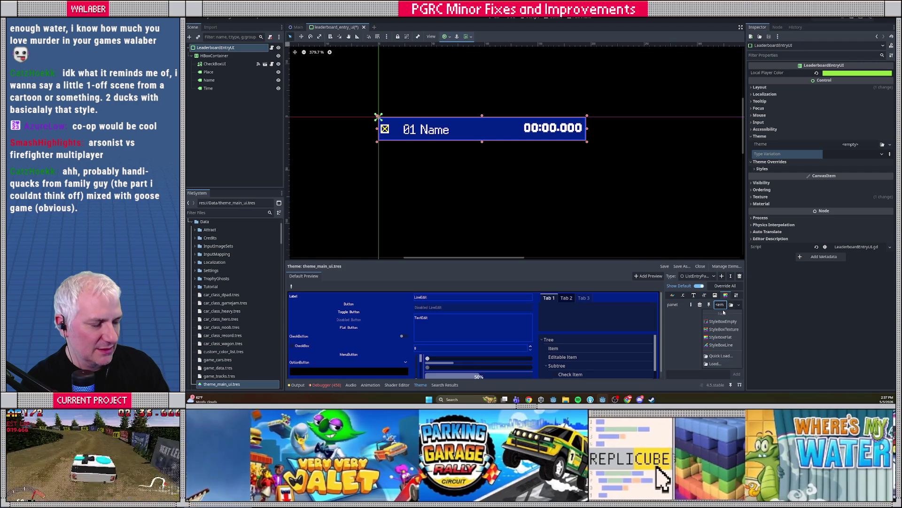
{"action": "left_click", "coordinate": [722, 337]}
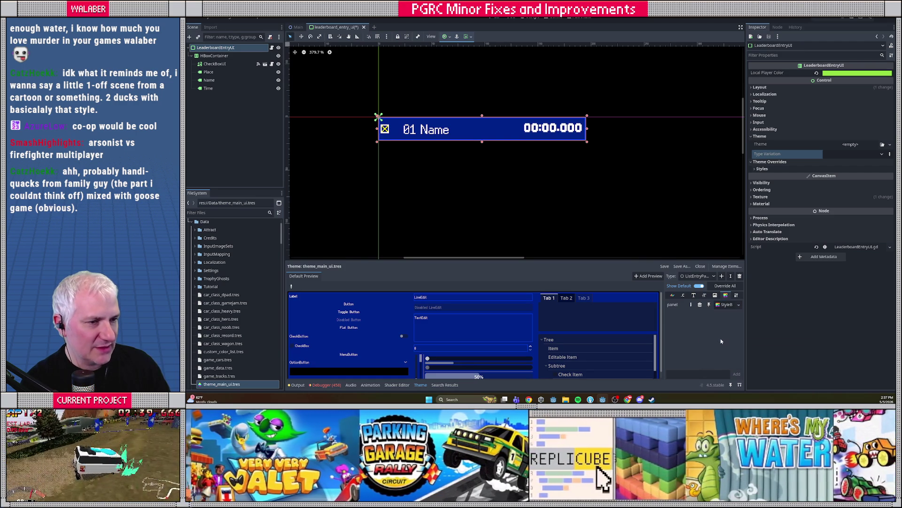
{"action": "left_click", "coordinate": [214, 56]}
{"action": "left_click", "coordinate": [214, 47]}
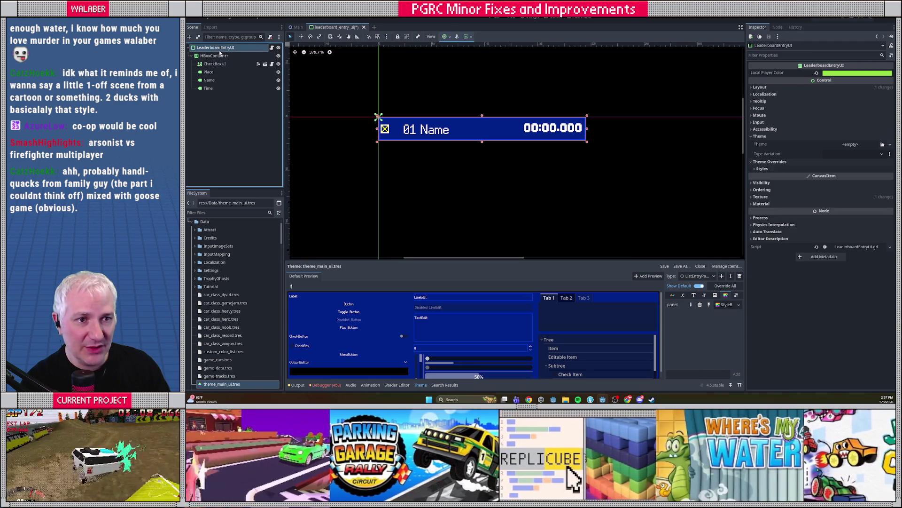
{"action": "left_click", "coordinate": [860, 155]}
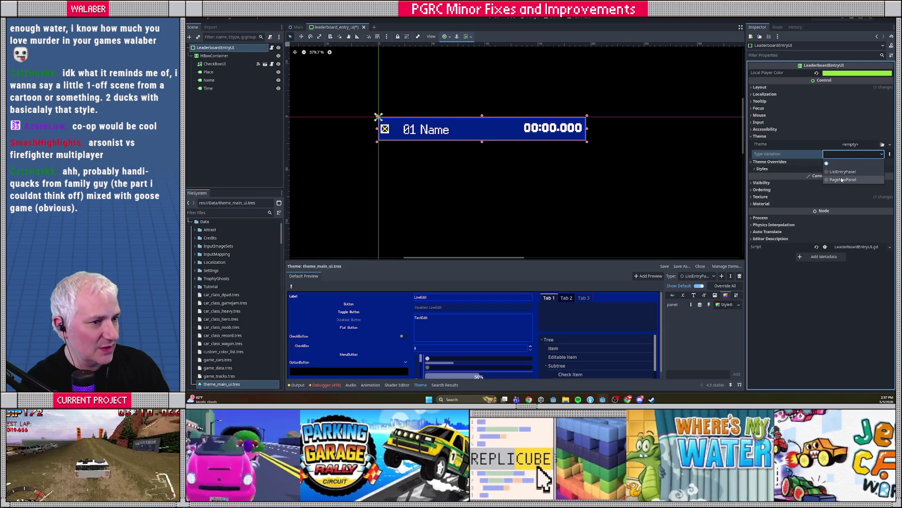
Apply ListEntryPanel to the entry and set its StyleBoxFlat BG Color to low-alpha blue
{"action": "left_click", "coordinate": [846, 174]}
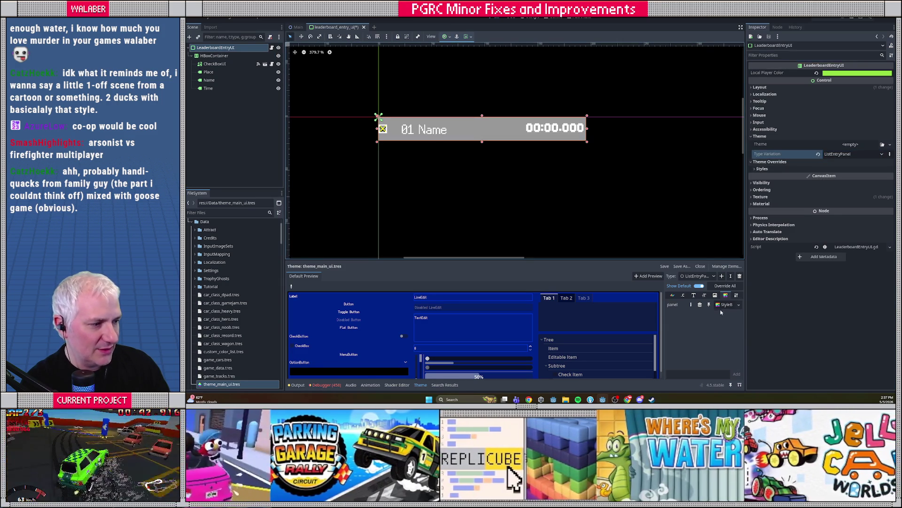
{"action": "left_click", "coordinate": [726, 305]}
{"action": "left_click", "coordinate": [834, 115]}
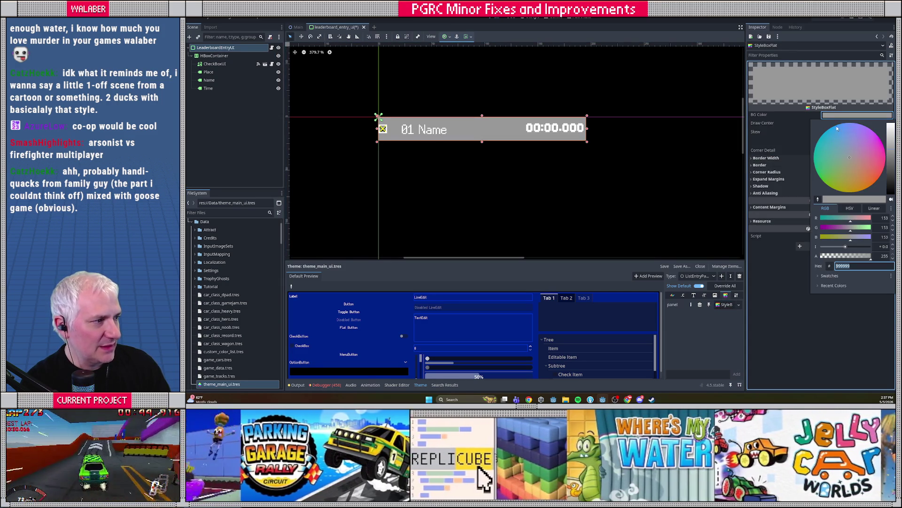
{"action": "left_click", "coordinate": [893, 191]}
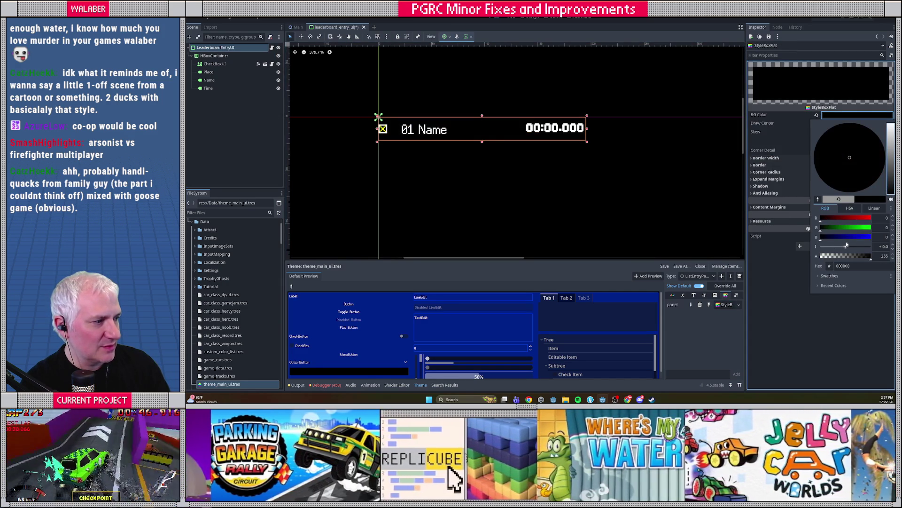
{"action": "left_click", "coordinate": [823, 256]}
{"action": "left_click_drag", "start_coordinate": [820, 258], "coordinate": [831, 258]}
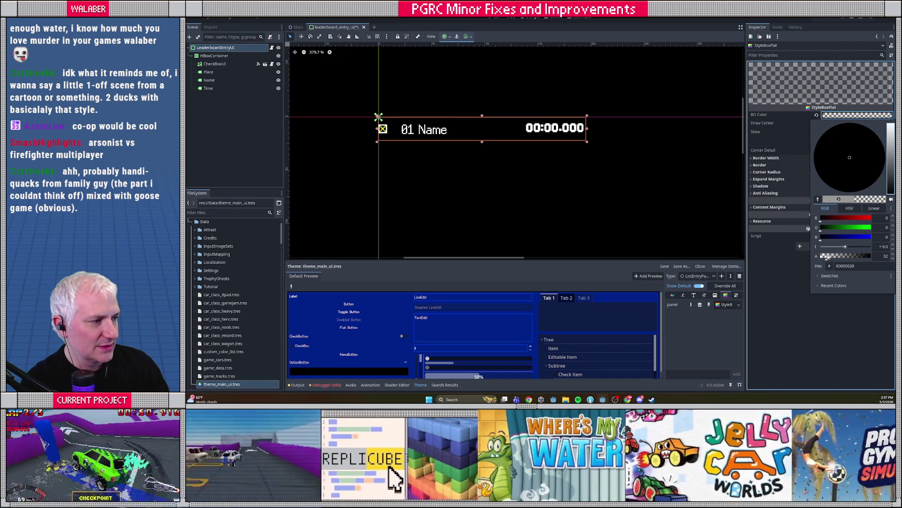
{"action": "left_click_drag", "start_coordinate": [853, 229], "coordinate": [871, 229]}
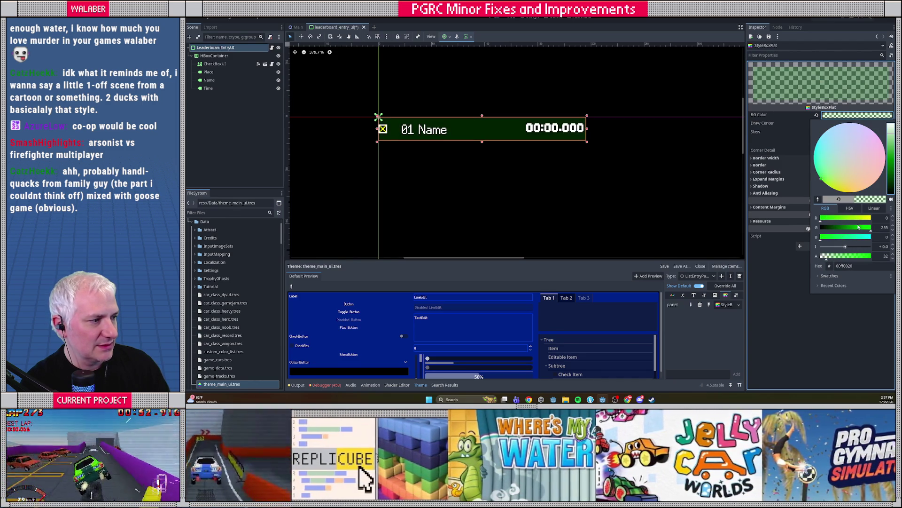
{"action": "left_click", "coordinate": [821, 229]}
{"action": "left_click_drag", "start_coordinate": [846, 236], "coordinate": [878, 236]}
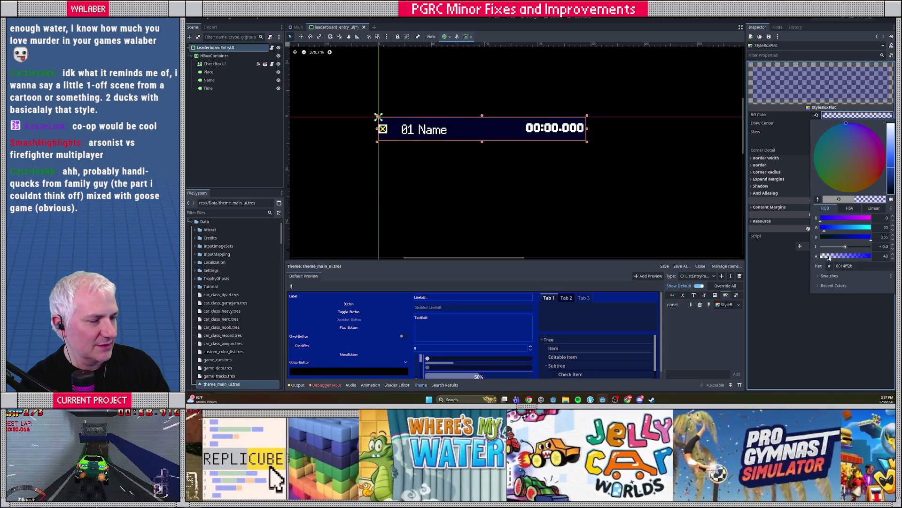
{"action": "left_click", "coordinate": [245, 125]}
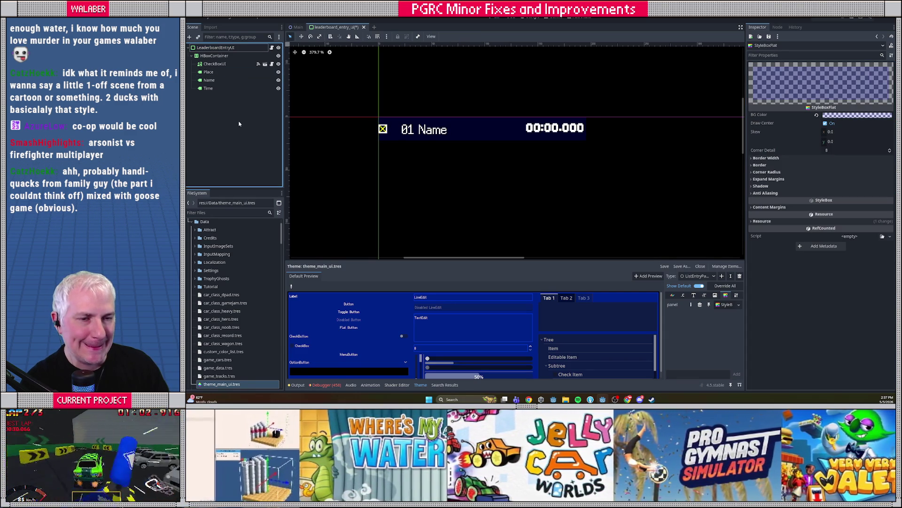
Rename the ListEntryPanel theme type to ListEntryPanelEven in Manage Theme Items
{"action": "left_click", "coordinate": [727, 266]}
{"action": "scroll", "coordinate": [456, 232], "scroll_direction": "down", "scroll_amount": 3}
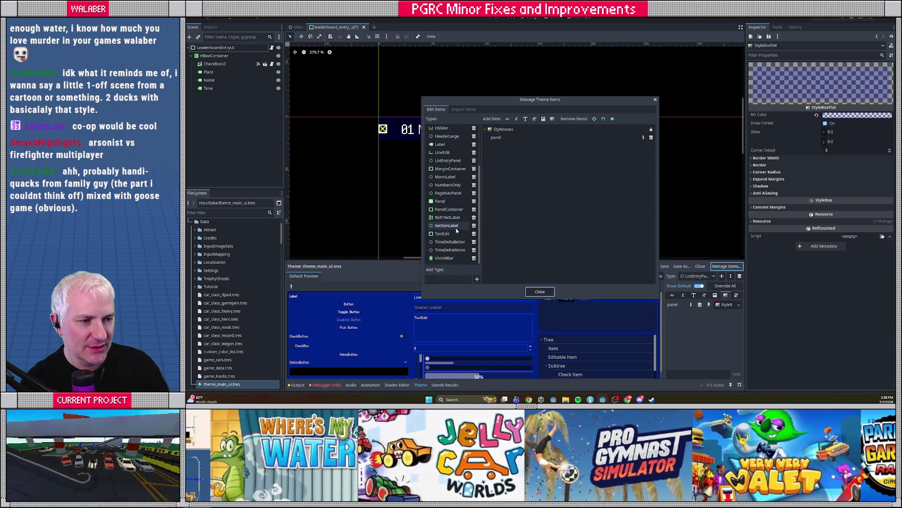
{"action": "double_click", "coordinate": [447, 160]}
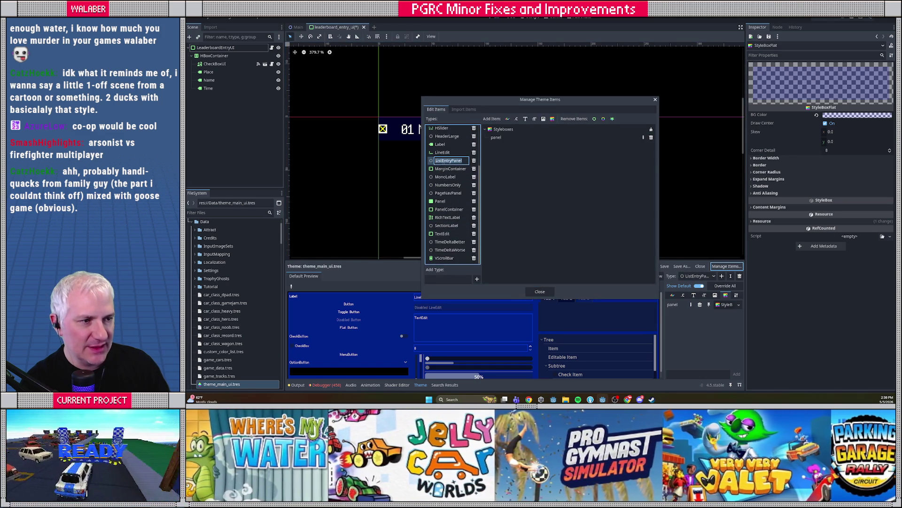
{"action": "left_click", "coordinate": [466, 161]}
{"action": "type", "text": "Even"}
{"action": "key", "text": "Return"}
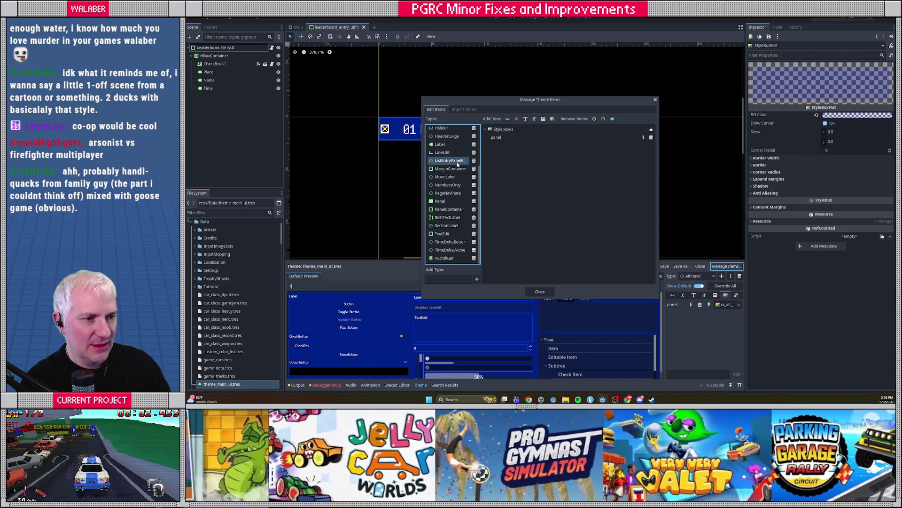
{"action": "left_click", "coordinate": [539, 291]}
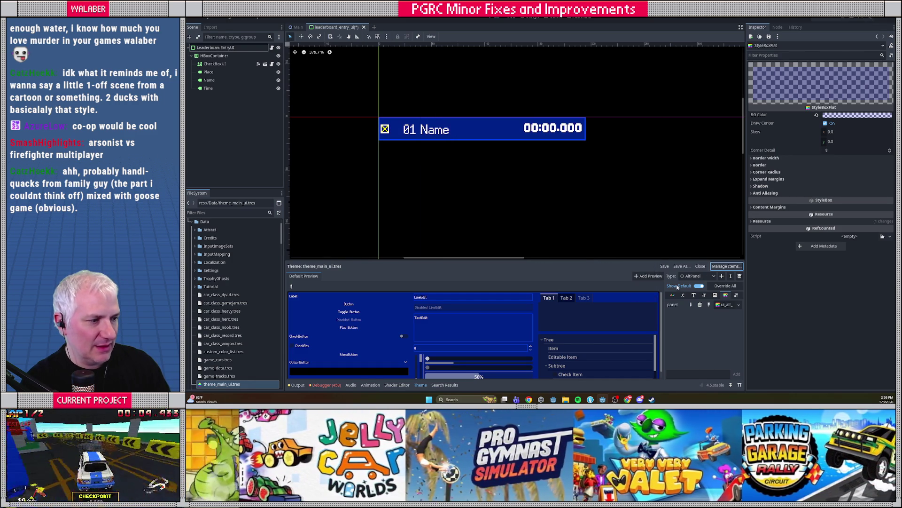
{"action": "left_click", "coordinate": [696, 276]}
{"action": "left_click", "coordinate": [608, 276]}
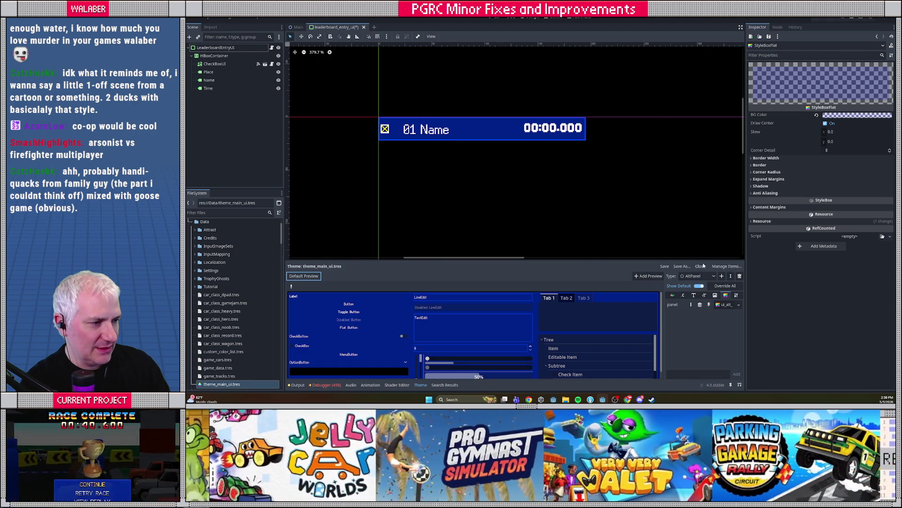
Review the panel style options and switch the theme editor to ListEntryPanelEven
{"action": "left_click", "coordinate": [739, 305]}
{"action": "left_click", "coordinate": [710, 385]}
{"action": "left_click", "coordinate": [707, 277]}
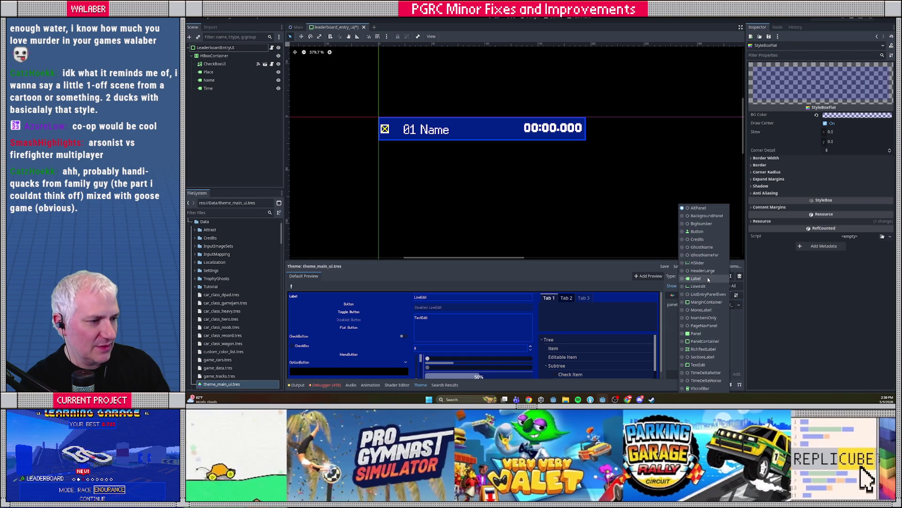
{"action": "left_click", "coordinate": [702, 294]}
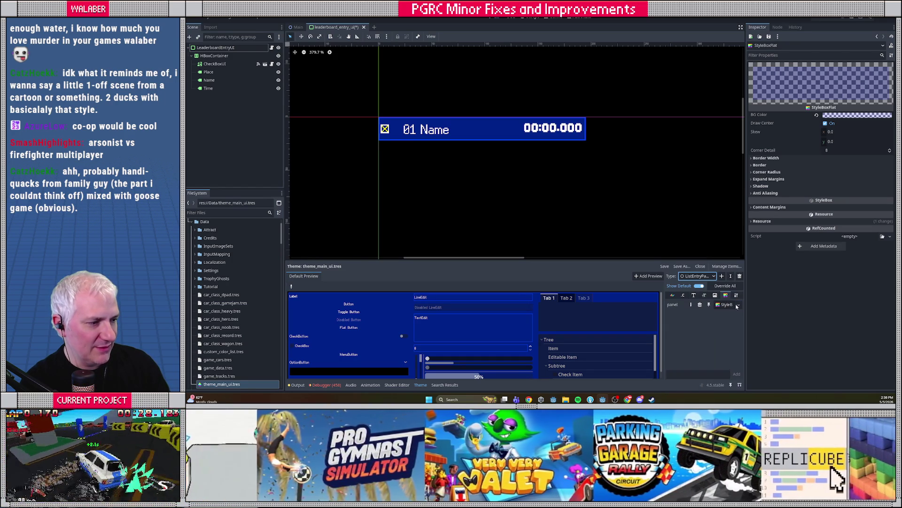
{"action": "left_click", "coordinate": [738, 305]}
{"action": "left_click", "coordinate": [709, 294]}
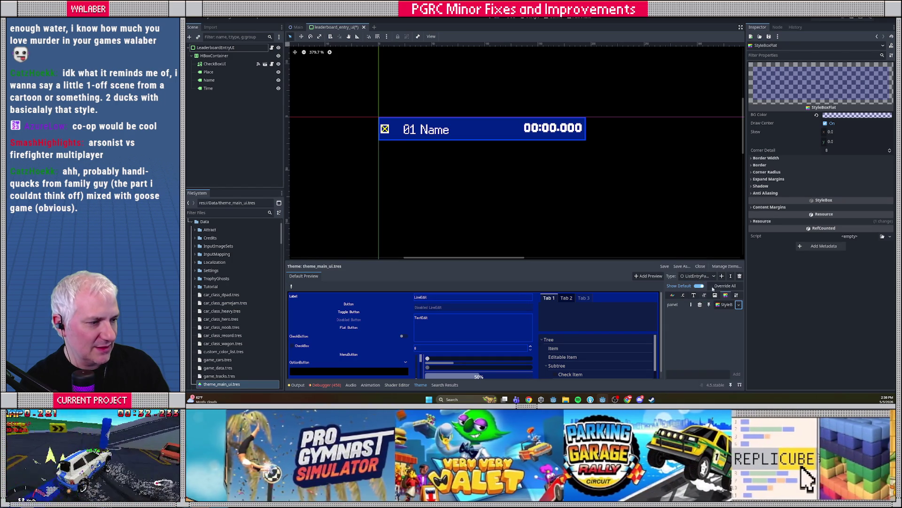
Add a ListEntryPanelOdd type with PanelContainer as its base type
{"action": "left_click", "coordinate": [722, 276]}
{"action": "type", "text": "List"}
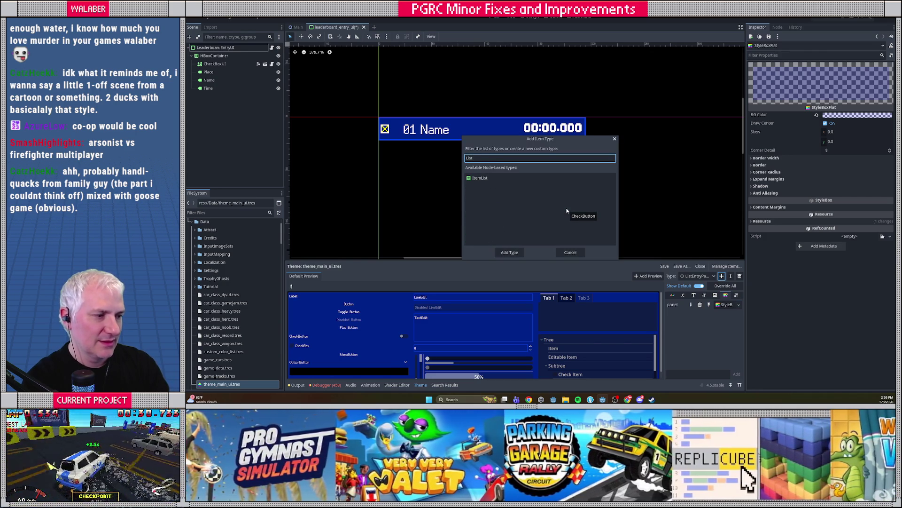
{"action": "type", "text": "EntryPanelOdd"}
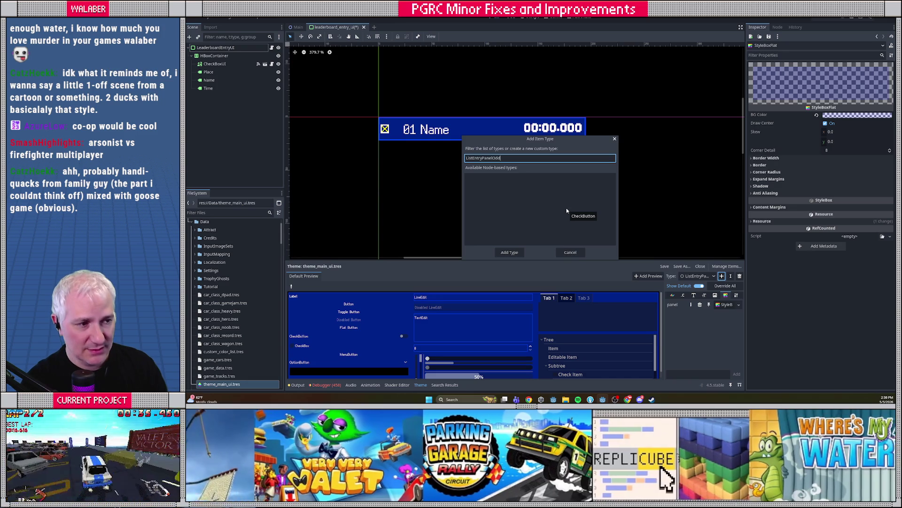
{"action": "key", "text": "Return"}
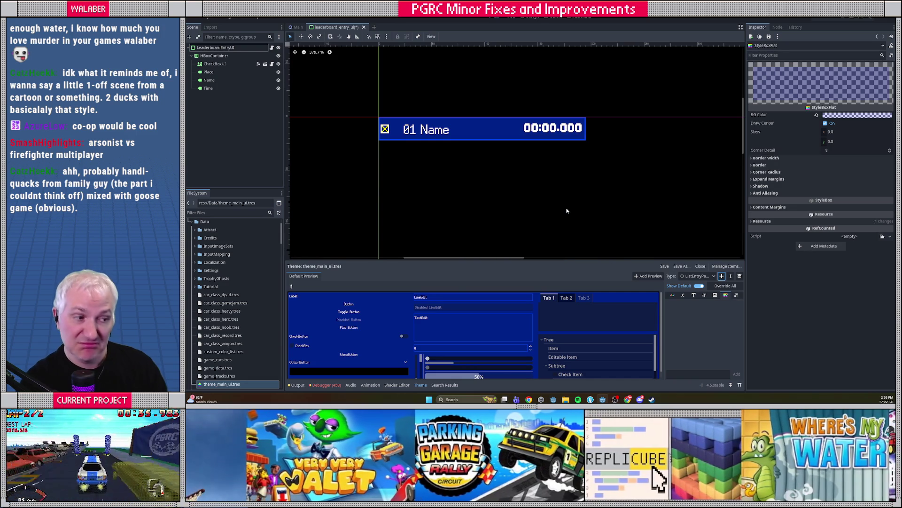
{"action": "left_click", "coordinate": [739, 295]}
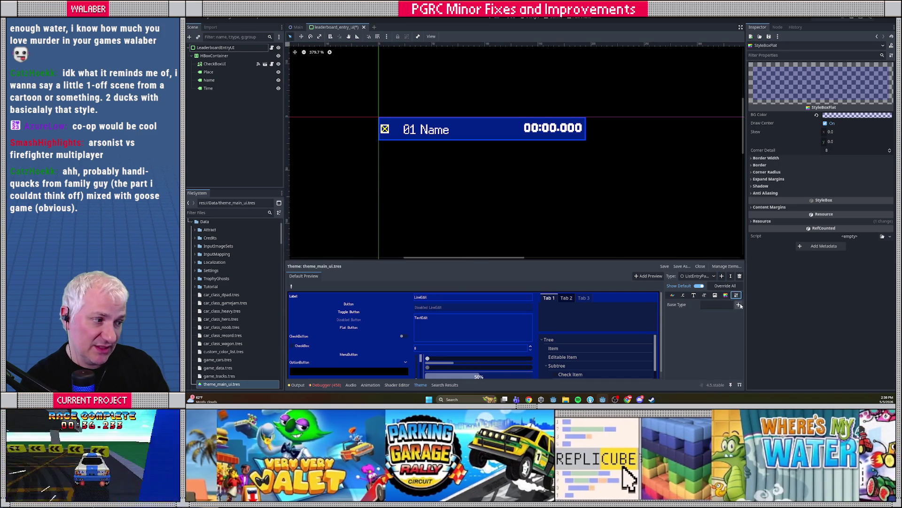
{"action": "left_click", "coordinate": [736, 304]}
{"action": "type", "text": "panelcont"}
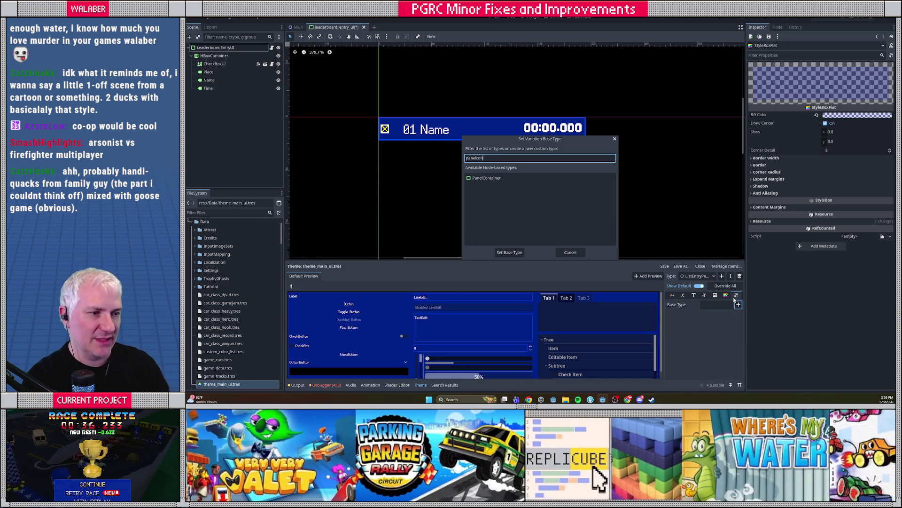
{"action": "key", "text": "Return"}
Paste a unique StyleBoxFlat into ListEntryPanelOdd's panel and disable Draw Center
{"action": "left_click", "coordinate": [725, 295]}
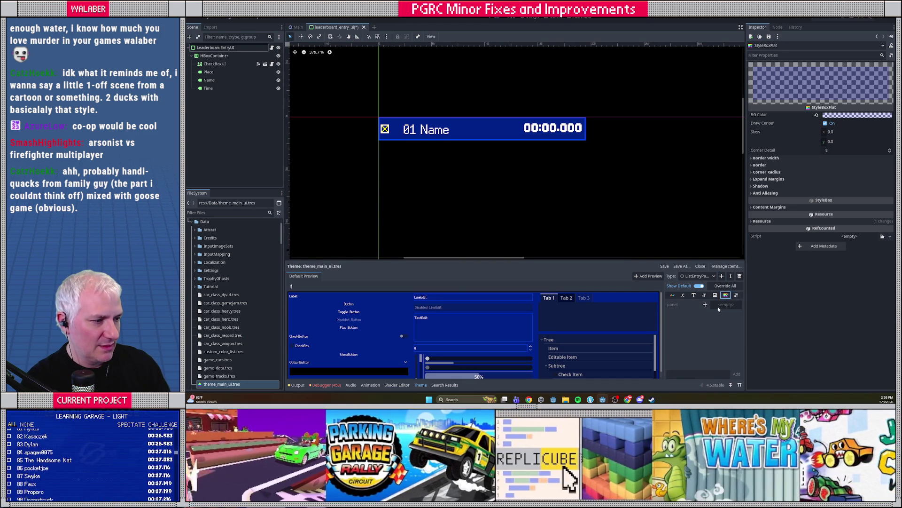
{"action": "left_click", "coordinate": [740, 305]}
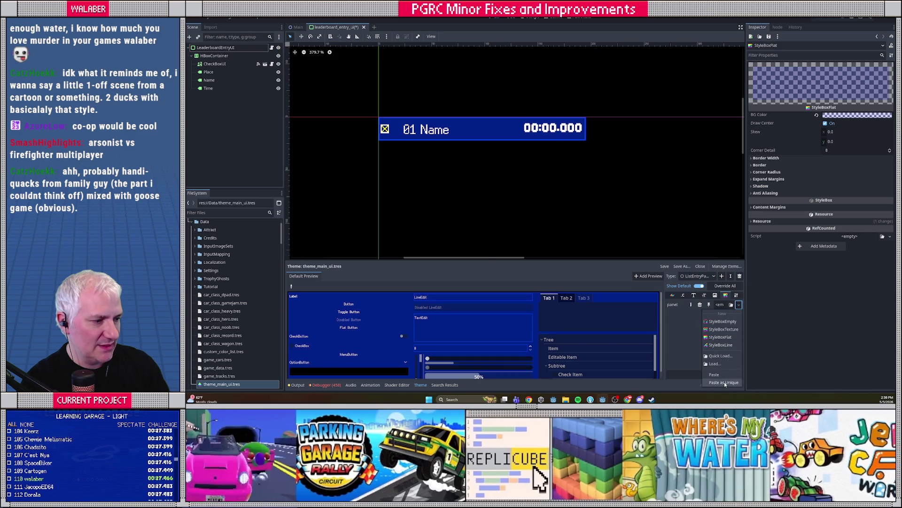
{"action": "left_click", "coordinate": [714, 381]}
{"action": "left_click", "coordinate": [513, 249]}
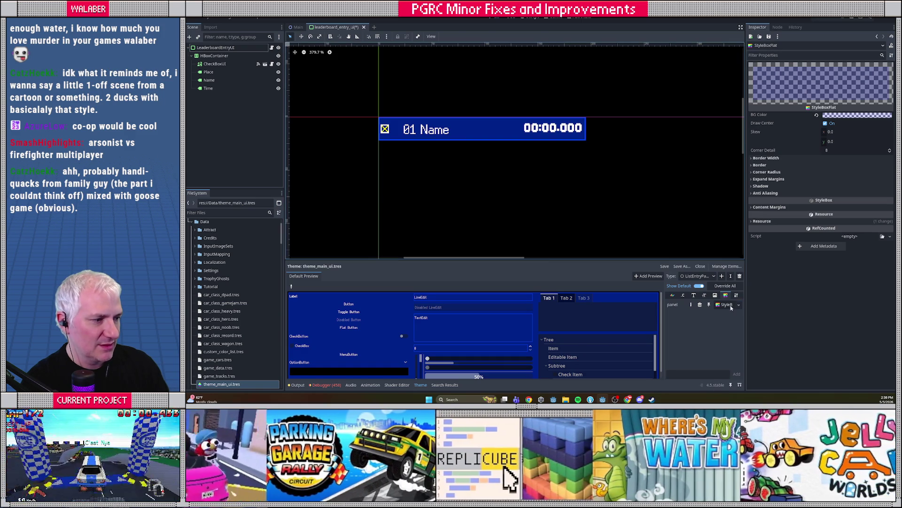
{"action": "left_click", "coordinate": [838, 116]}
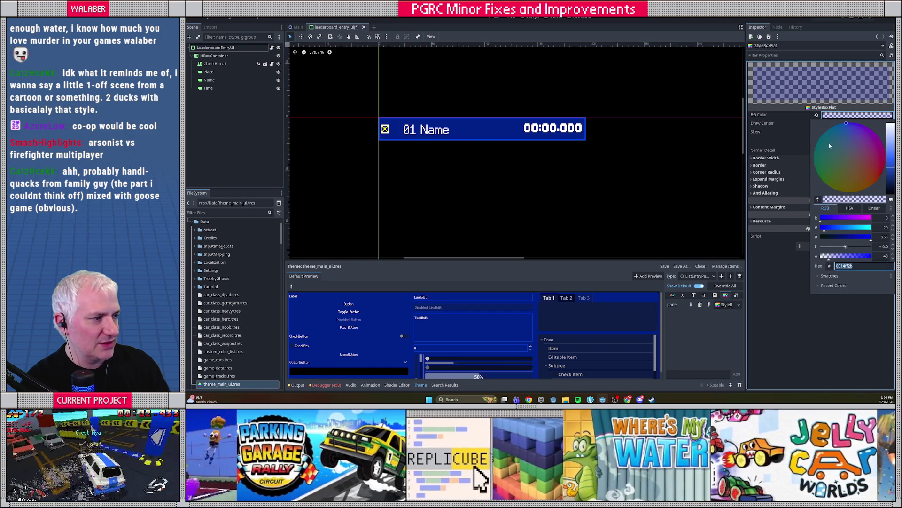
{"action": "left_click", "coordinate": [815, 118]}
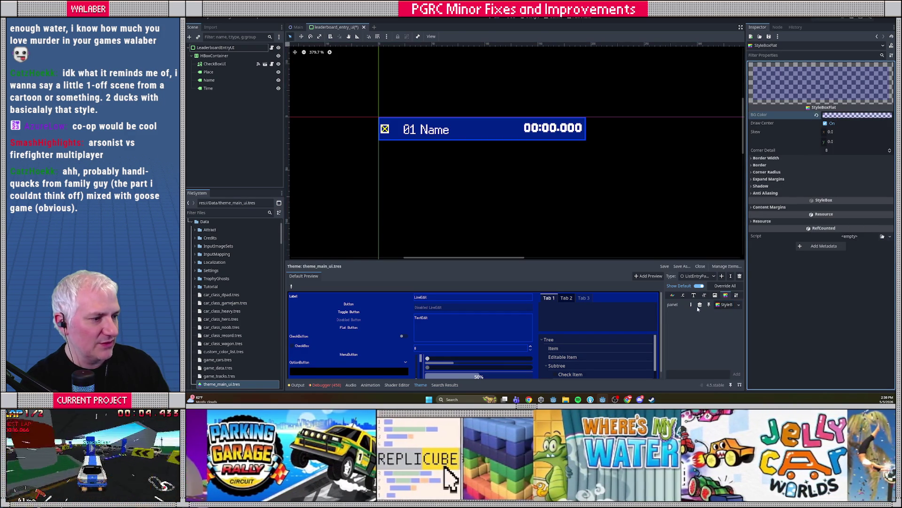
{"action": "left_click", "coordinate": [826, 124]}
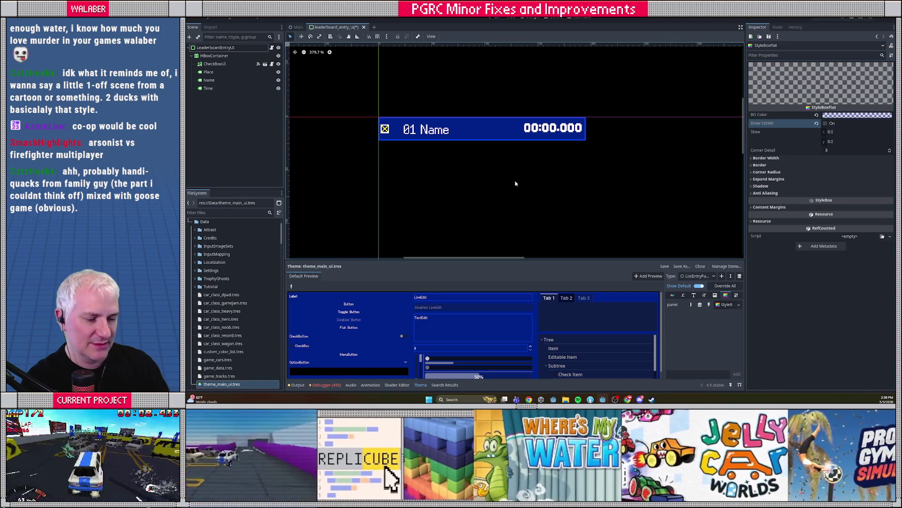
{"action": "left_click", "coordinate": [215, 48]}
Set the entry's Type Variation to ListEntryPanelEven and save the scene
{"action": "left_click", "coordinate": [851, 154]}
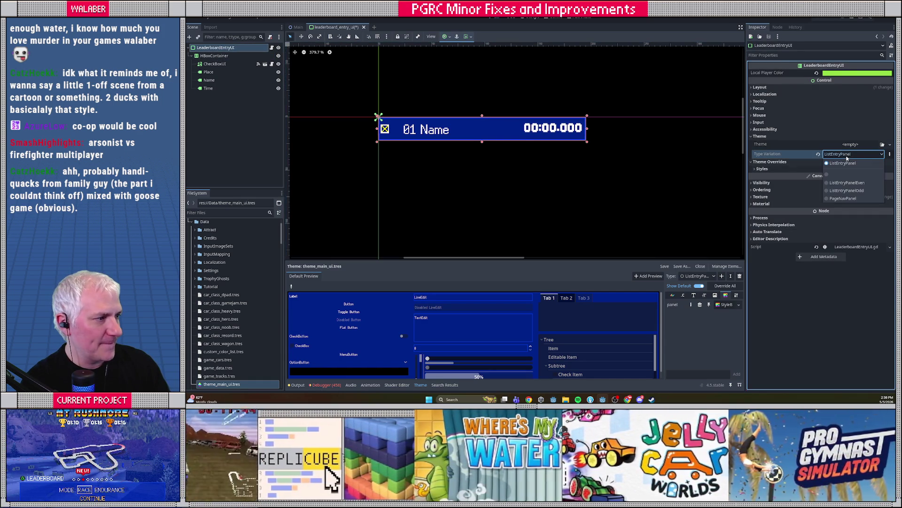
{"action": "left_click", "coordinate": [847, 183]}
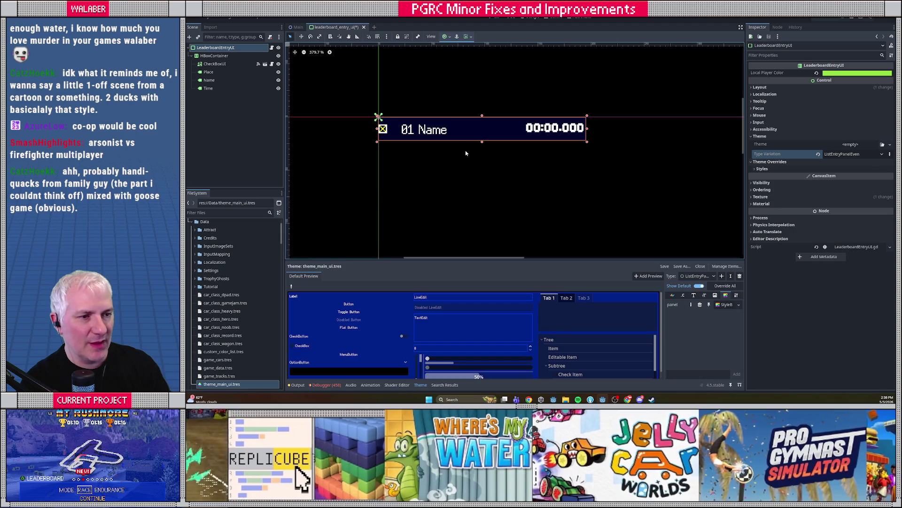
{"action": "key", "text": "ctrl+s"}
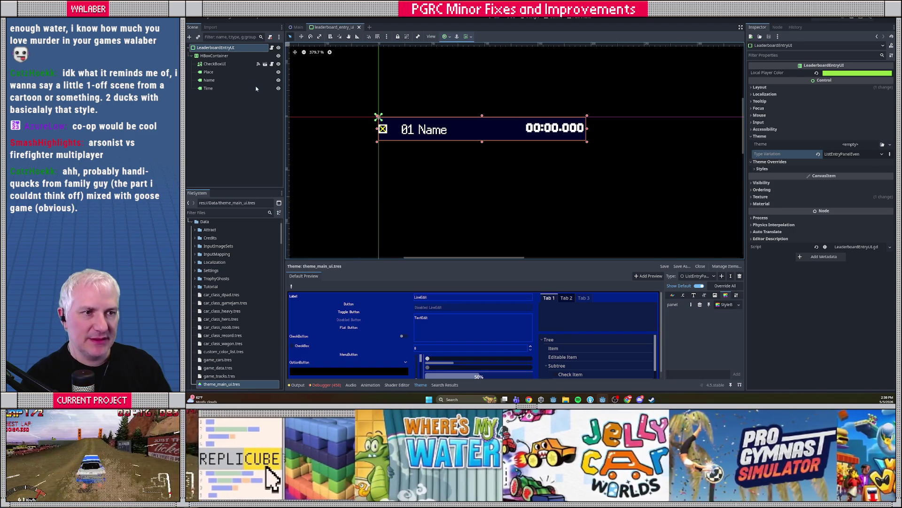
Open leaderboard_entry_ui.gd in the script editor with the side docks hidden
{"action": "left_click", "coordinate": [217, 56]}
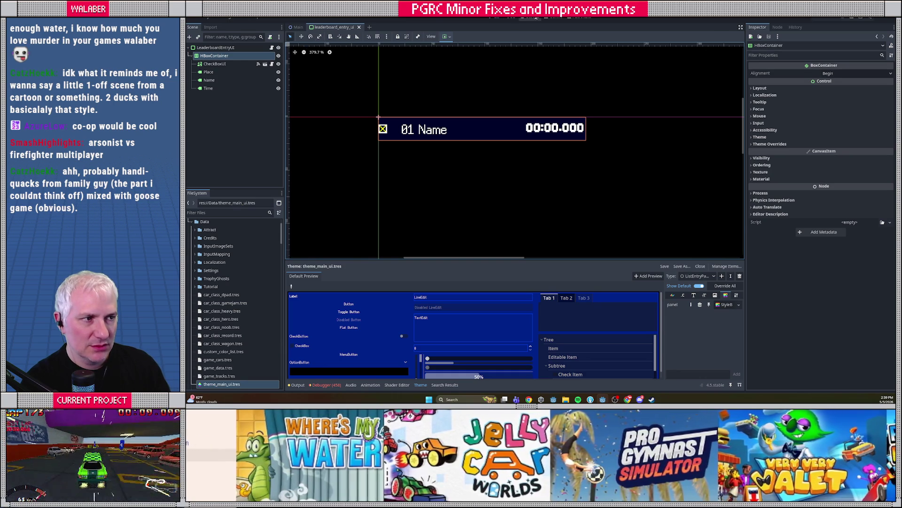
{"action": "left_click", "coordinate": [530, 18]}
{"action": "left_click", "coordinate": [740, 28]}
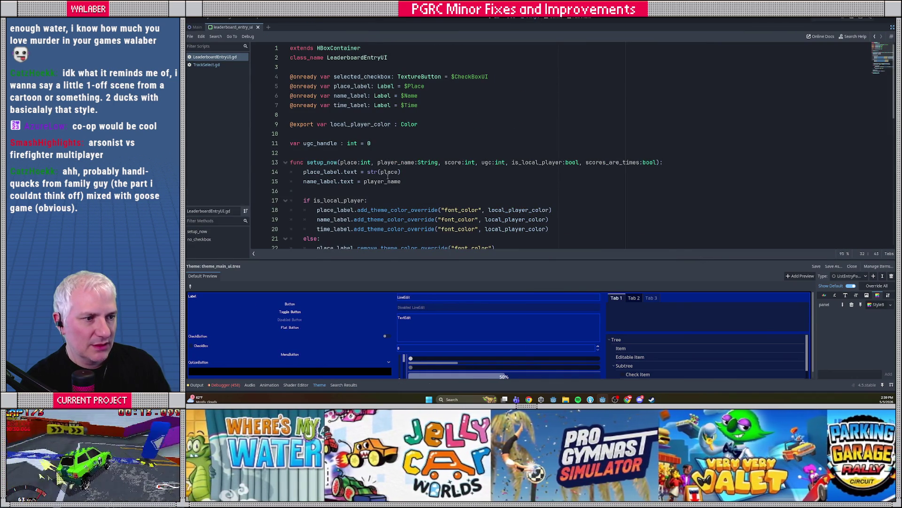
Append ', even_row:bool' to setup_now's parameter list on line 13
{"action": "scroll", "coordinate": [389, 179], "scroll_direction": "down", "scroll_amount": 1}
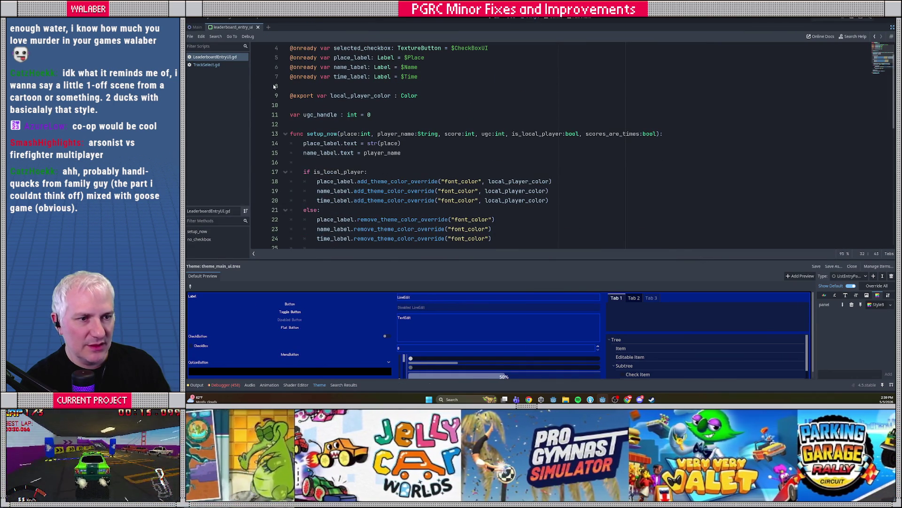
{"action": "left_click", "coordinate": [655, 134]}
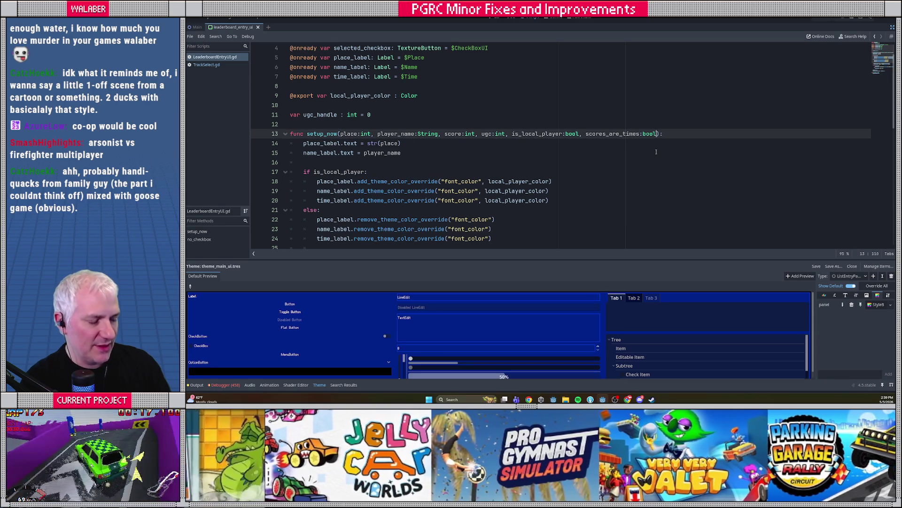
{"action": "type", "text": ", "}
{"action": "type", "text": "even:boo"}
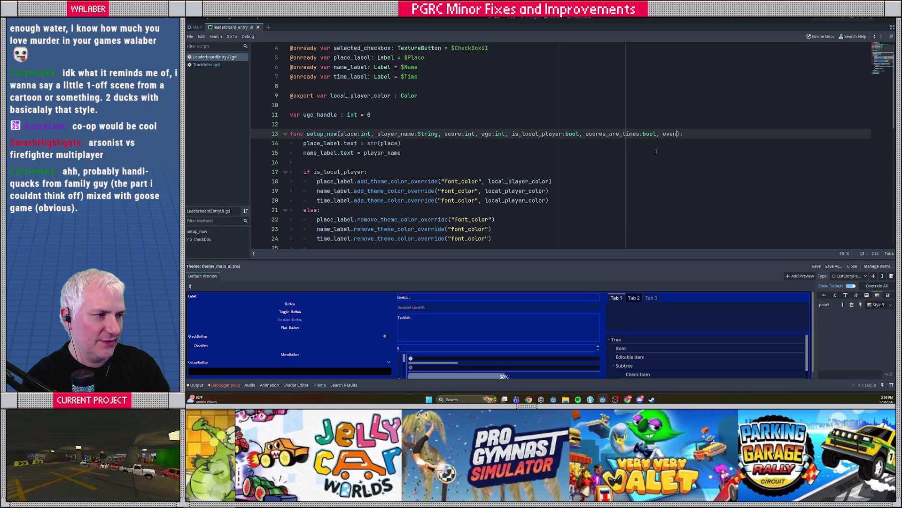
{"action": "key", "text": "Return"}
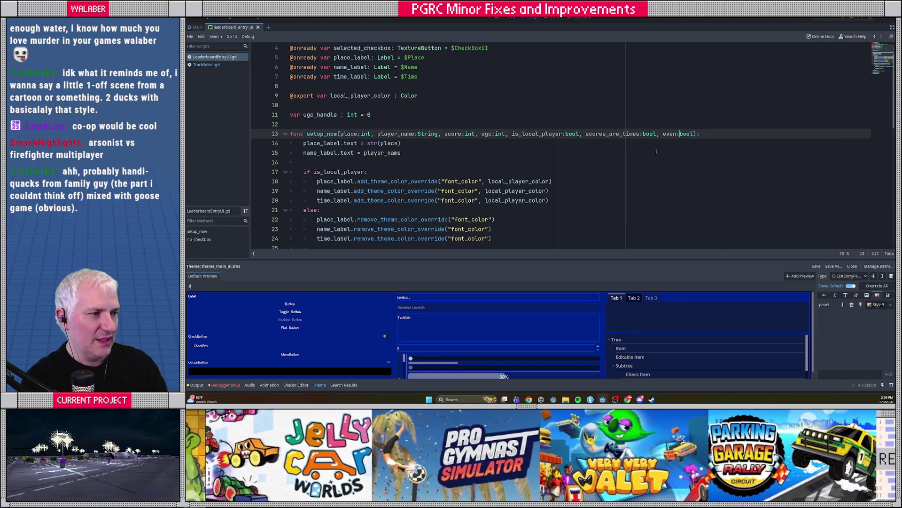
{"action": "key", "text": "Left"}
{"action": "key", "text": "Left"}
{"action": "key", "text": "Left"}
{"action": "type", "text": "_row"}
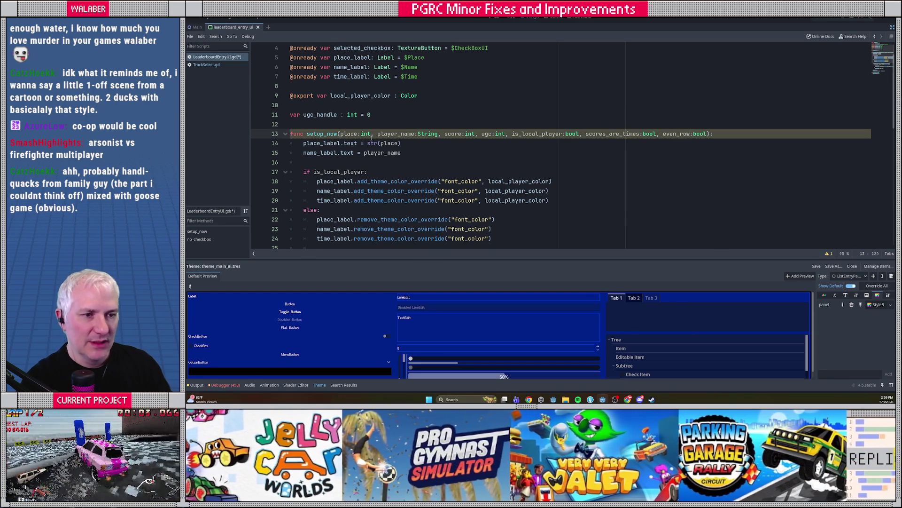
{"action": "scroll", "coordinate": [372, 135], "scroll_direction": "down", "scroll_amount": 5}
{"action": "left_click", "coordinate": [453, 200]}
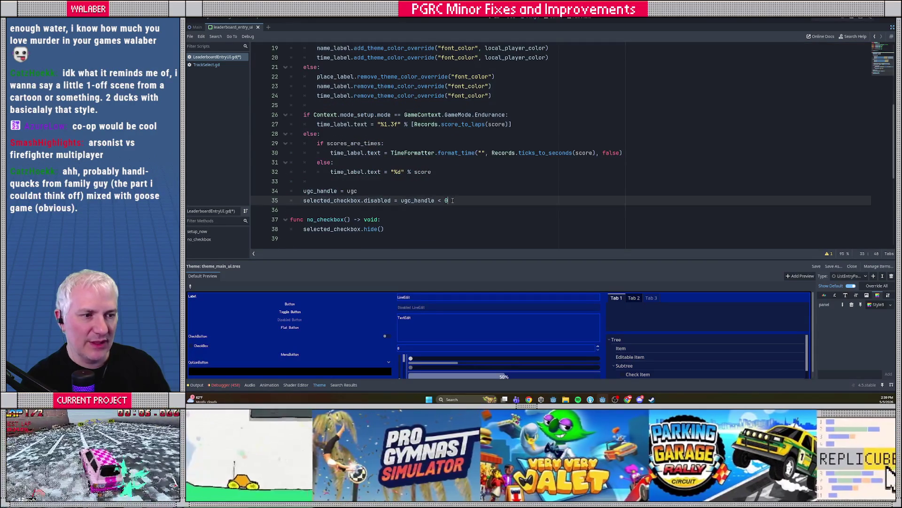
Add theme_type_variation = &"ListEntryPanelEven" if even_row else &"ListEntryPanelOdd" on line 37, then save
{"action": "key", "text": "Return"}
{"action": "key", "text": "Return"}
{"action": "type", "text": "theme_t"}
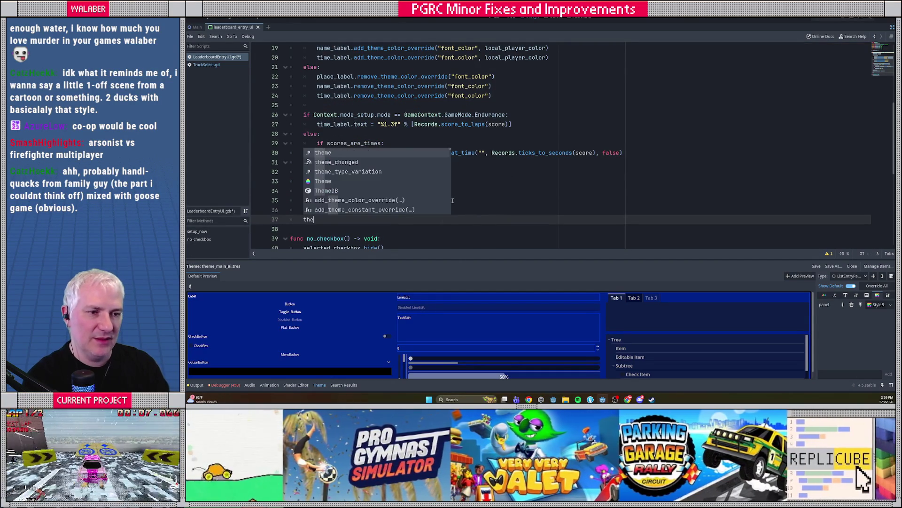
{"action": "key", "text": "Down"}
{"action": "key", "text": "Down"}
{"action": "key", "text": "Return"}
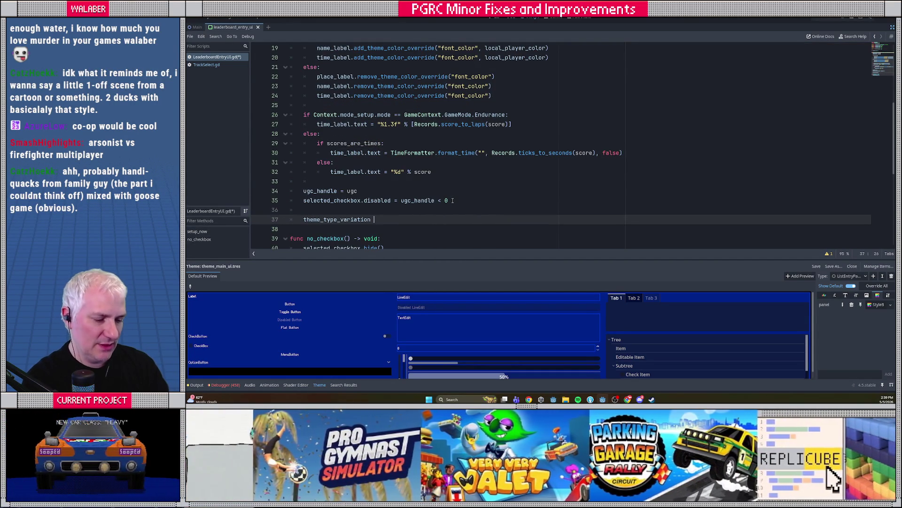
{"action": "type", "text": "= &"}
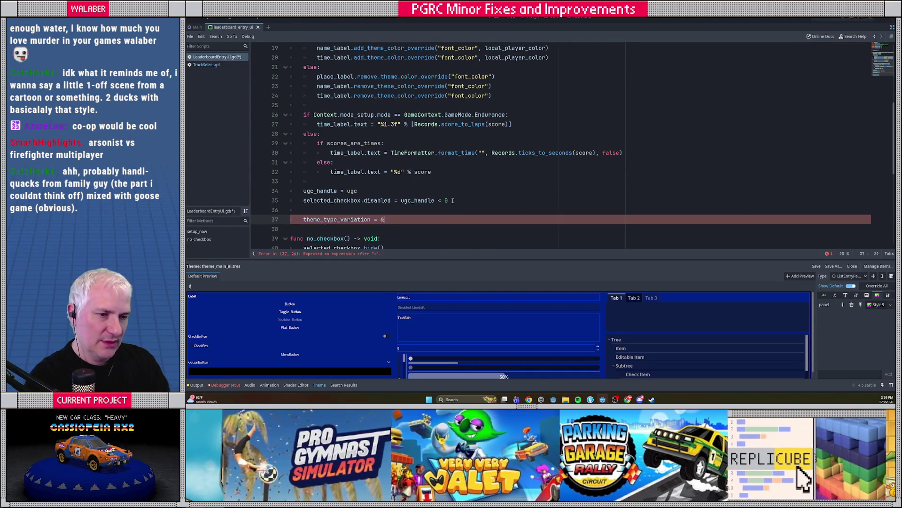
{"action": "type", "text": "\"ListEntryPnale"}
{"action": "key", "text": "BackSpace"}
{"action": "key", "text": "BackSpace"}
{"action": "key", "text": "BackSpace"}
{"action": "type", "text": "anelEven"}
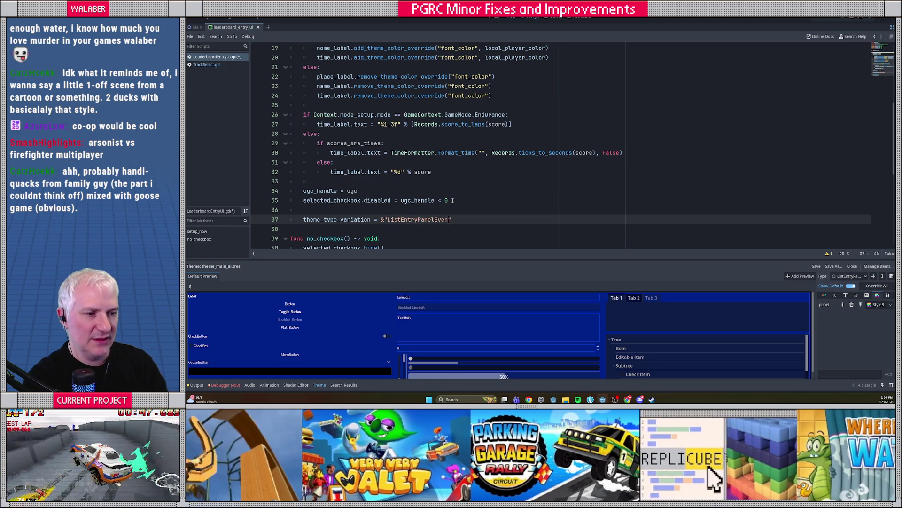
{"action": "type", "text": "\" if "}
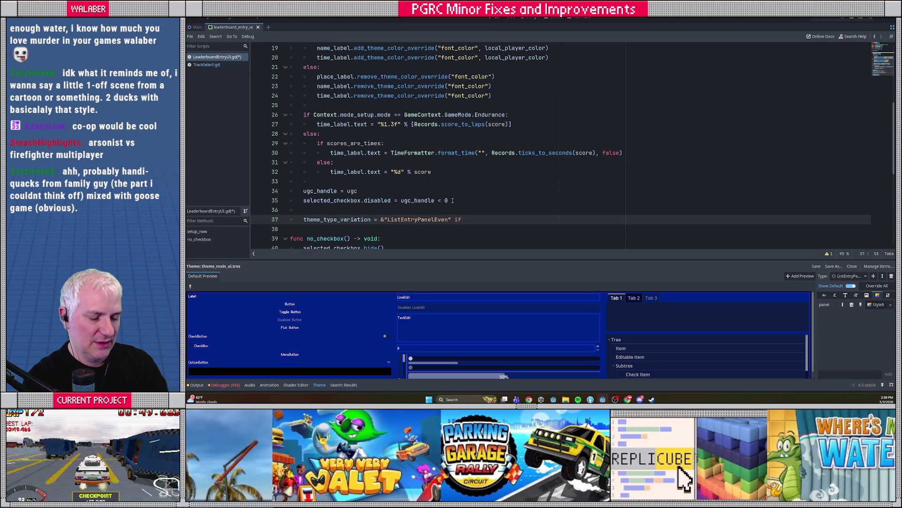
{"action": "type", "text": "even_r"}
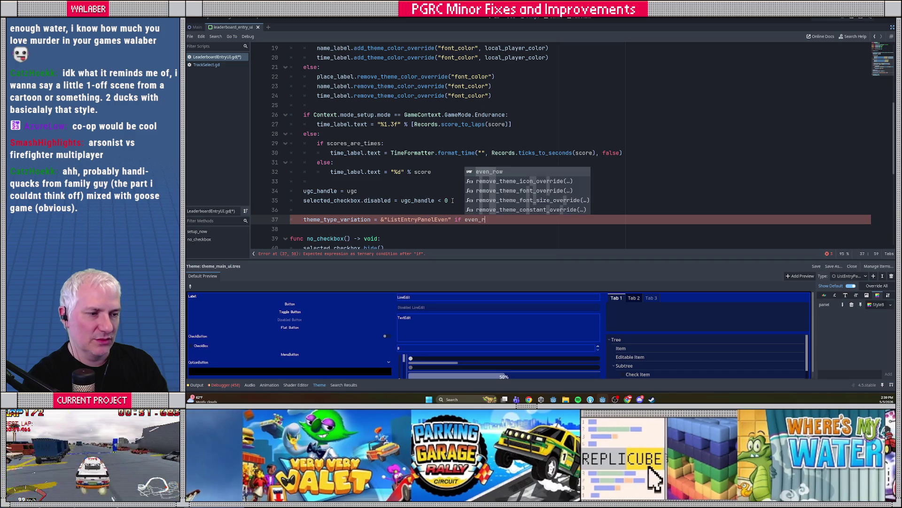
{"action": "type", "text": "ow else "}
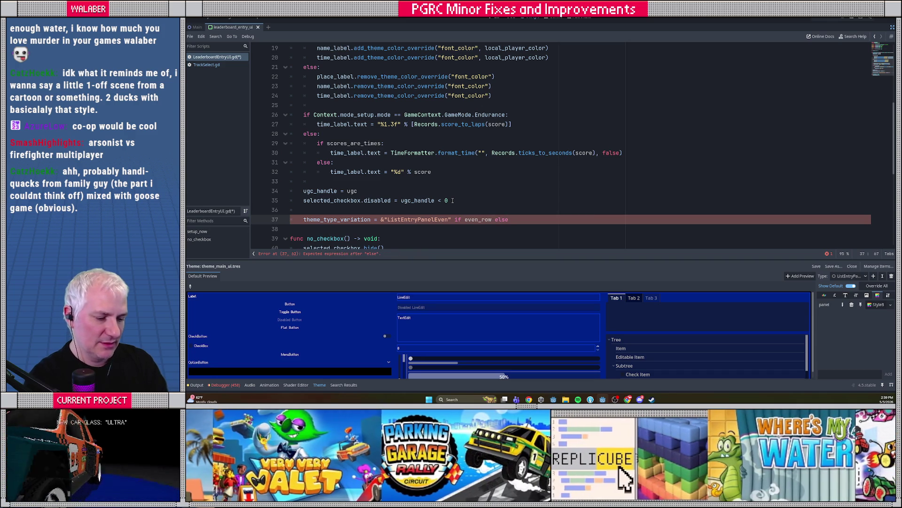
{"action": "type", "text": "&\"ListEnt"}
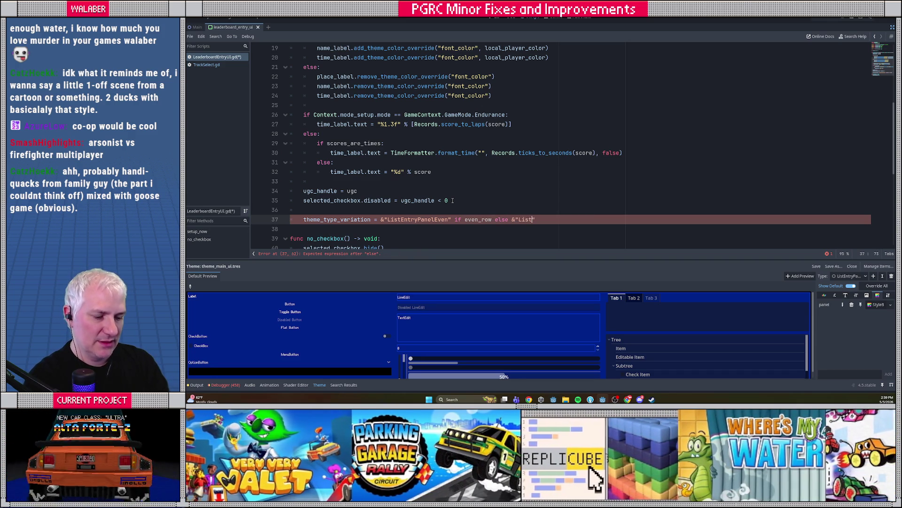
{"action": "type", "text": "ryPanelOdd"}
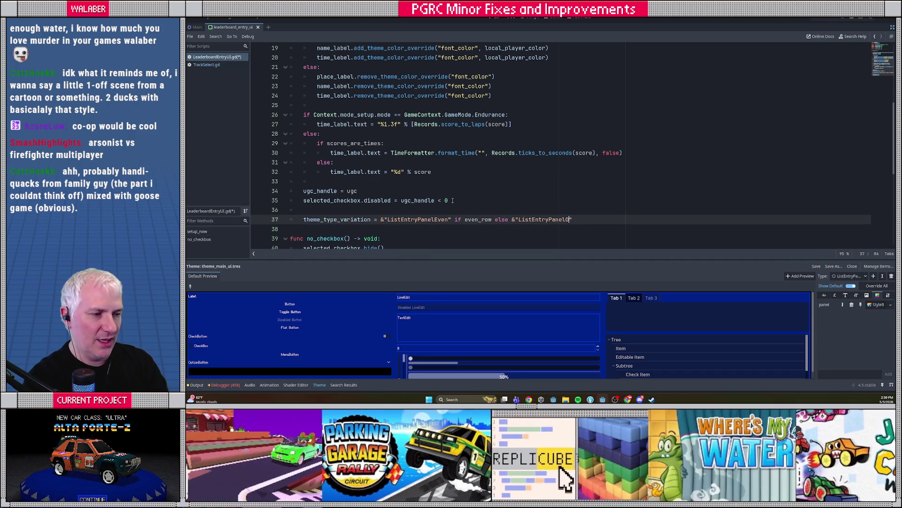
{"action": "key", "text": "Return"}
{"action": "key", "text": "ctrl+s"}
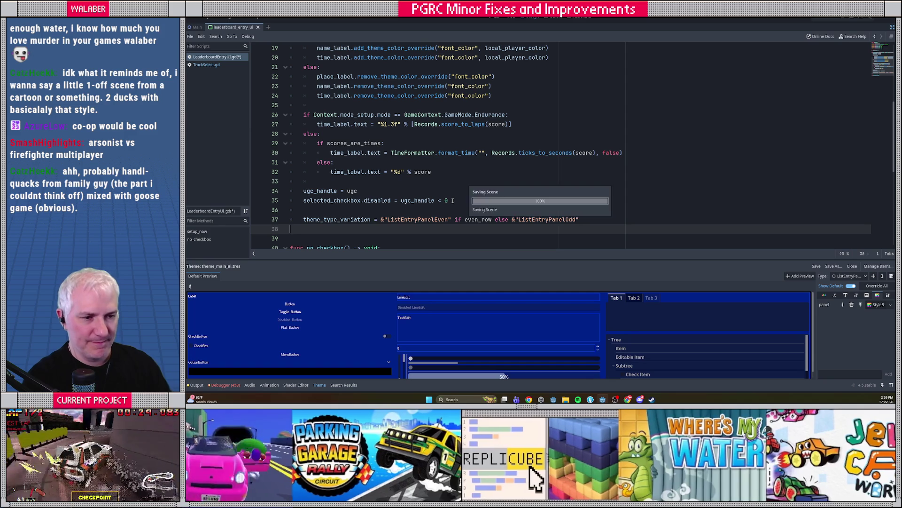
{"action": "left_click", "coordinate": [525, 117]}
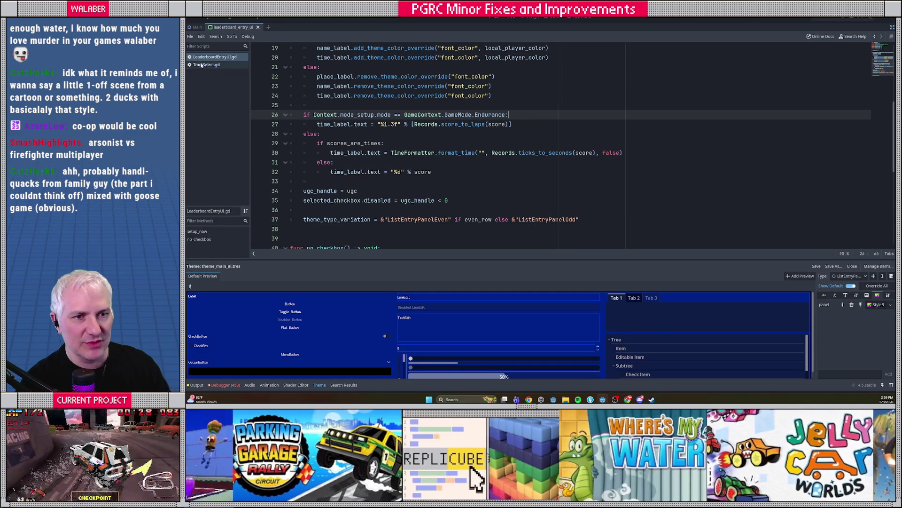
In TrackSelect.gd, append ', i%2==0' to the entry_ui.setup_row call on line 556
{"action": "left_click", "coordinate": [207, 64]}
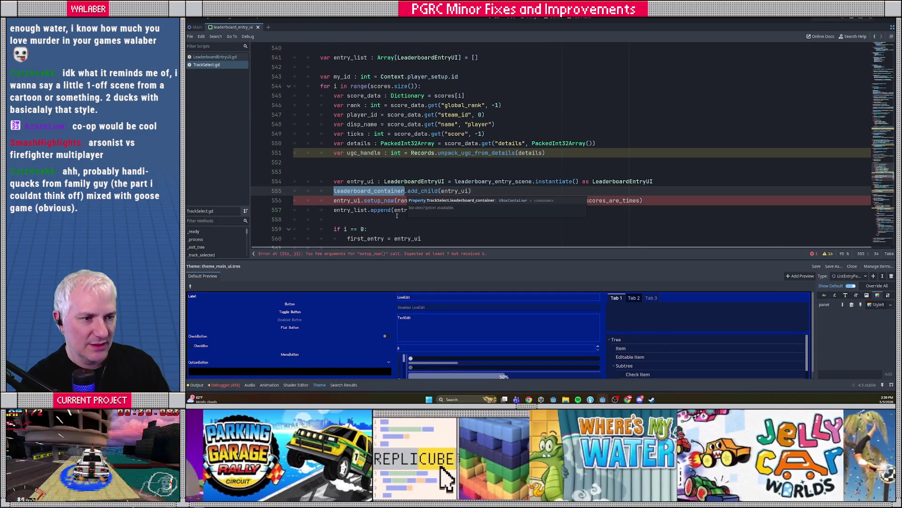
{"action": "left_click", "coordinate": [640, 201]}
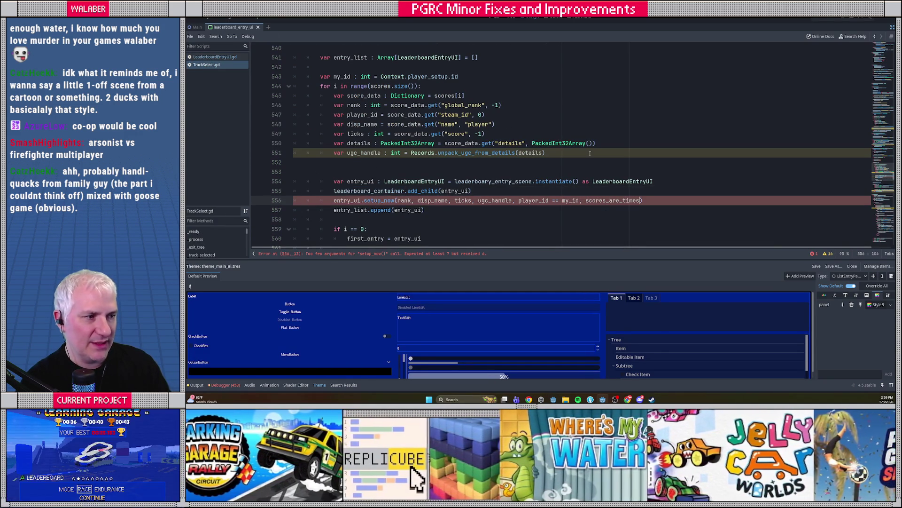
{"action": "type", "text": ", i%2"}
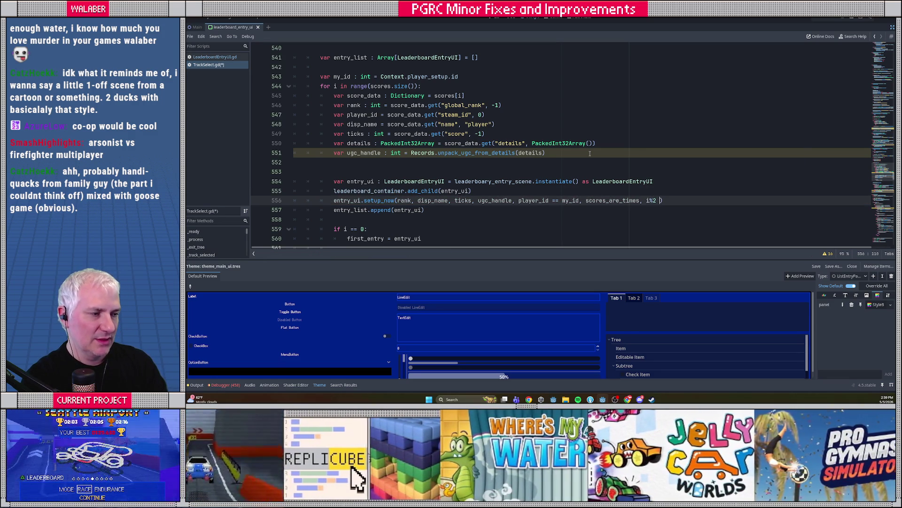
{"action": "type", "text": " =0"}
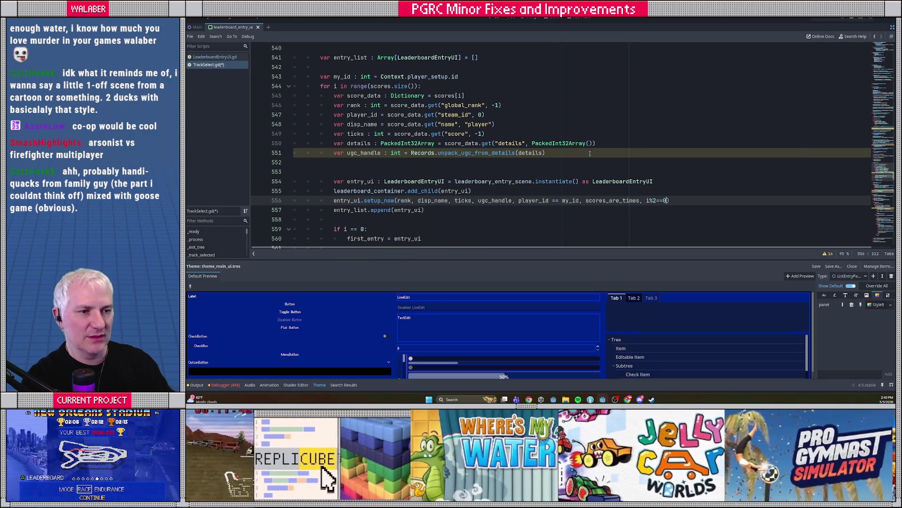
{"action": "scroll", "coordinate": [339, 185], "scroll_direction": "down", "scroll_amount": 2}
{"action": "scroll", "coordinate": [339, 184], "scroll_direction": "up", "scroll_amount": 2}
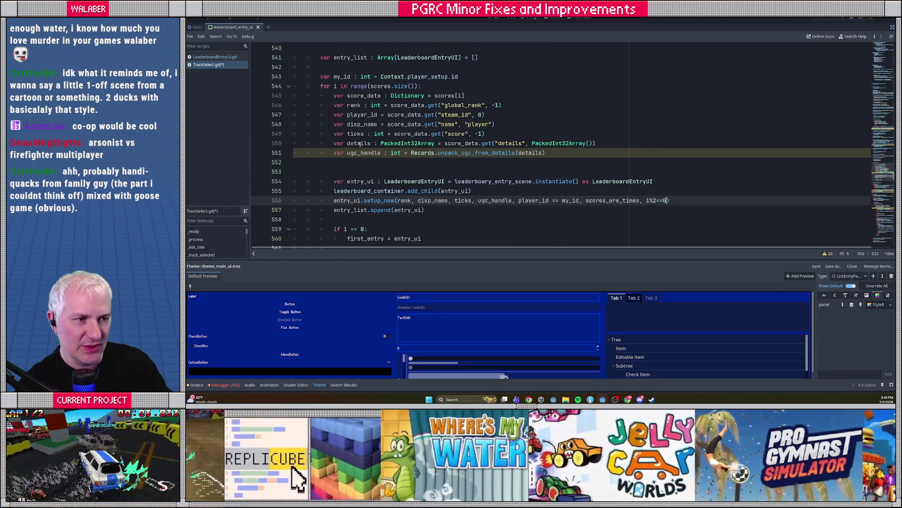
{"action": "scroll", "coordinate": [367, 175], "scroll_direction": "down", "scroll_amount": 1}
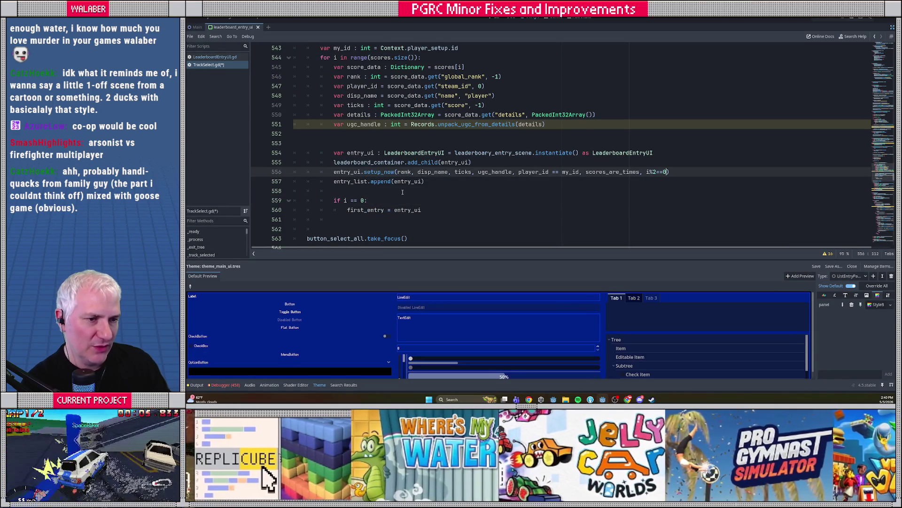
{"action": "left_click", "coordinate": [425, 182]}
Add a line setting entry_ui.selected_checkbox.focus_neighbor_right = button_select_none.button
{"action": "key", "text": "Return"}
{"action": "type", "text": "e"}
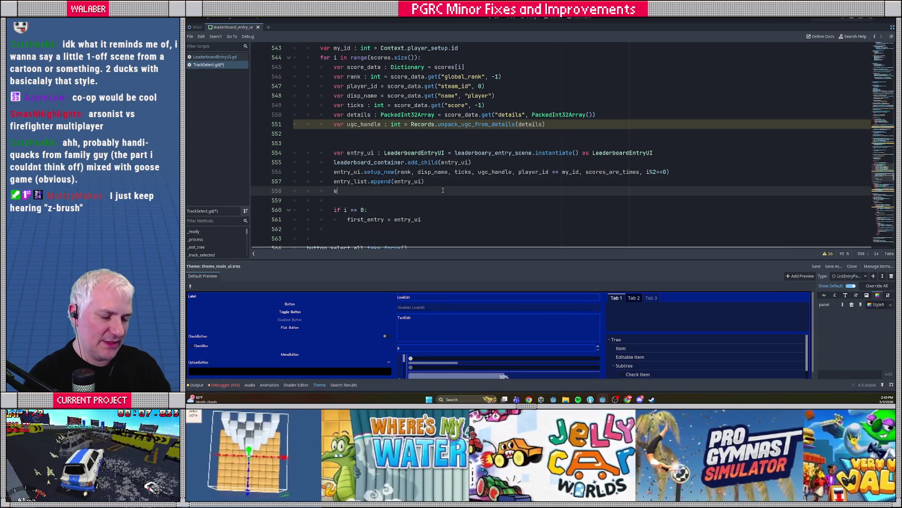
{"action": "type", "text": "ntry_li.ch"}
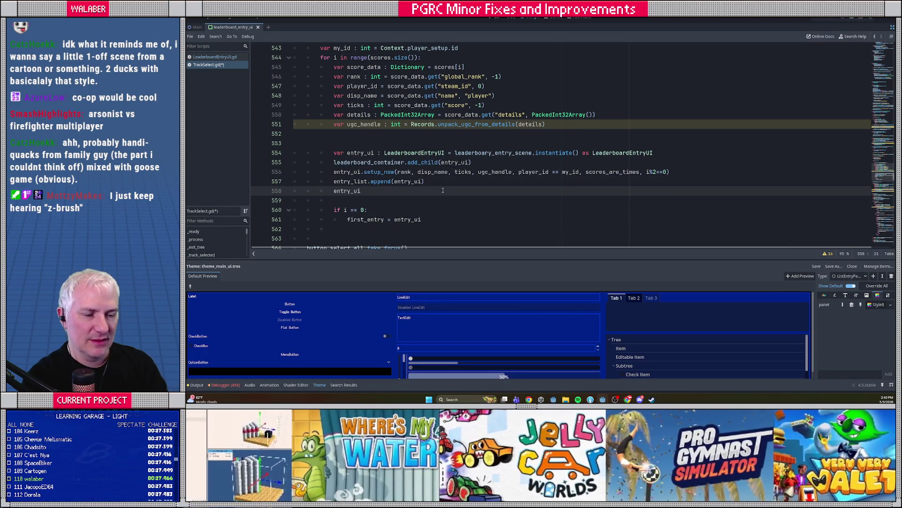
{"action": "type", "text": "e"}
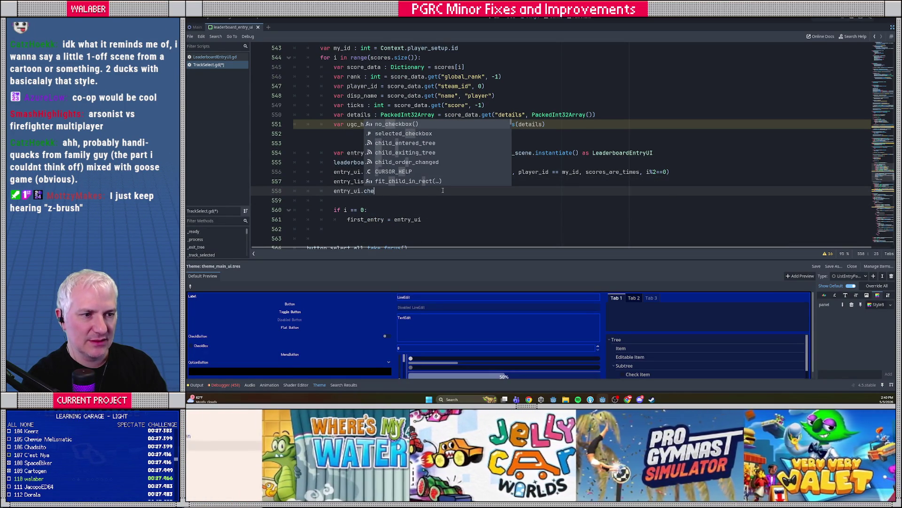
{"action": "key", "text": "Down"}
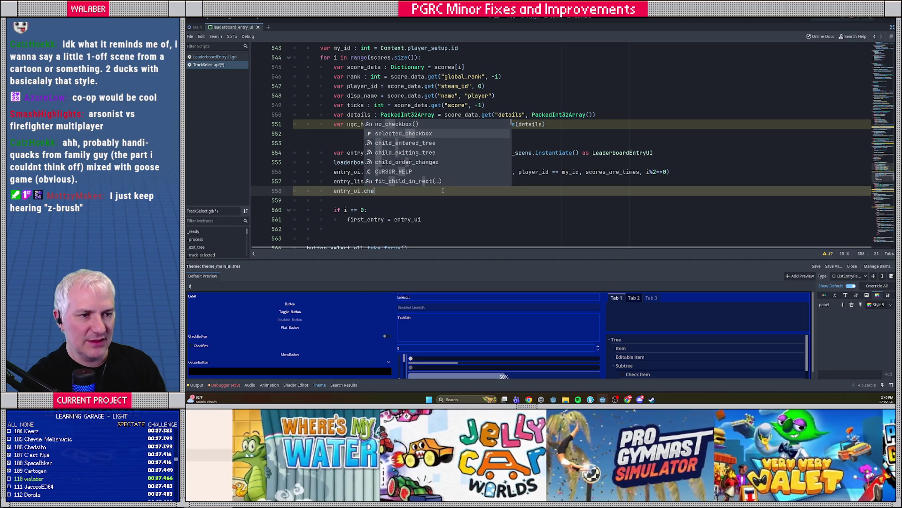
{"action": "key", "text": "Return"}
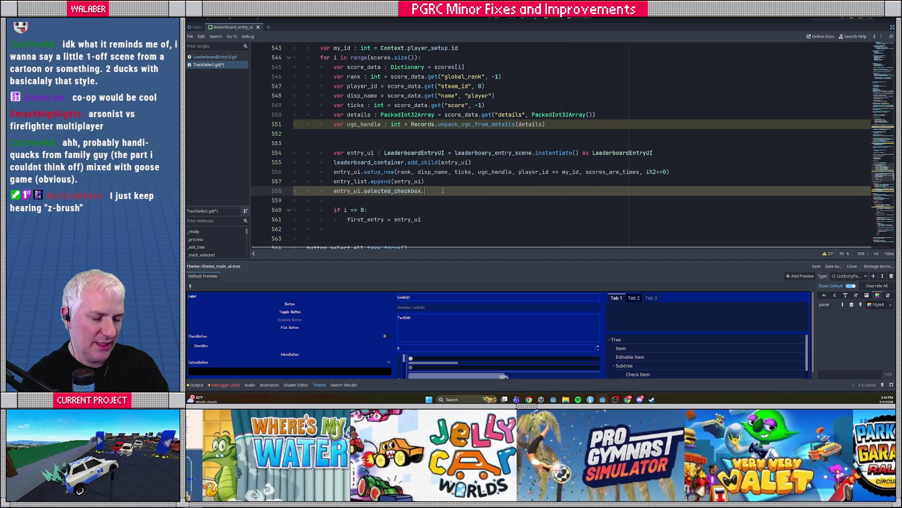
{"action": "type", "text": "righ"}
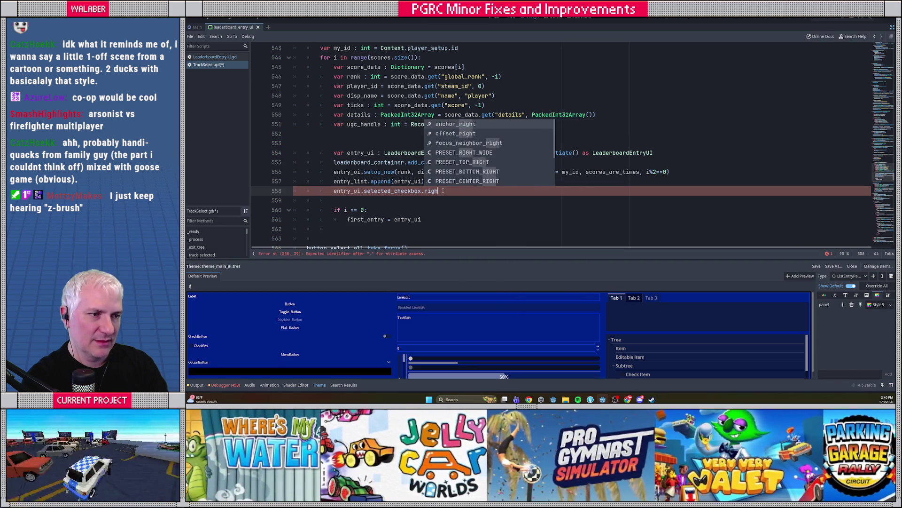
{"action": "key", "text": "Down"}
{"action": "key", "text": "Down"}
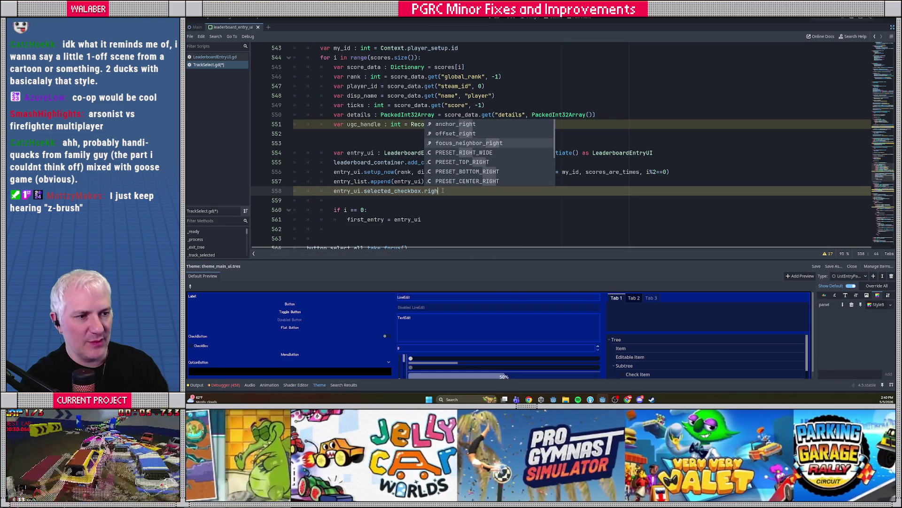
{"action": "key", "text": "Return"}
{"action": "type", "text": "= "}
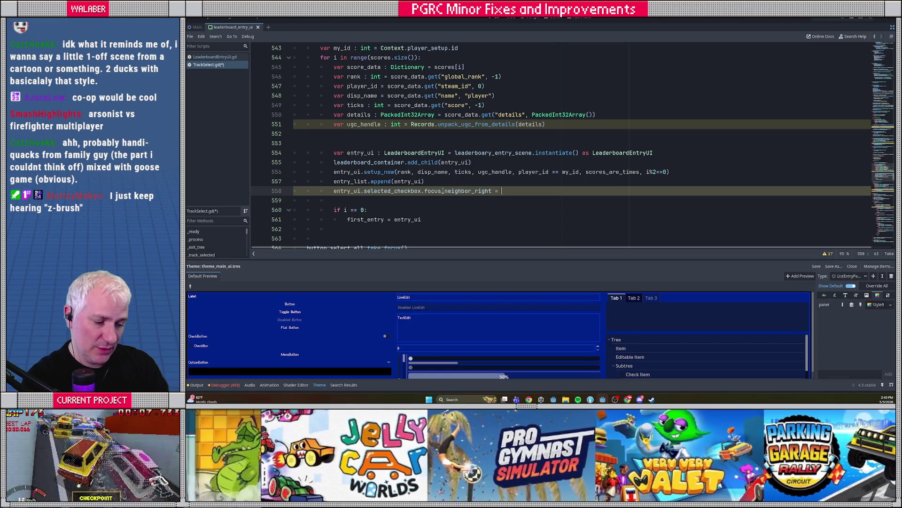
{"action": "type", "text": "but"}
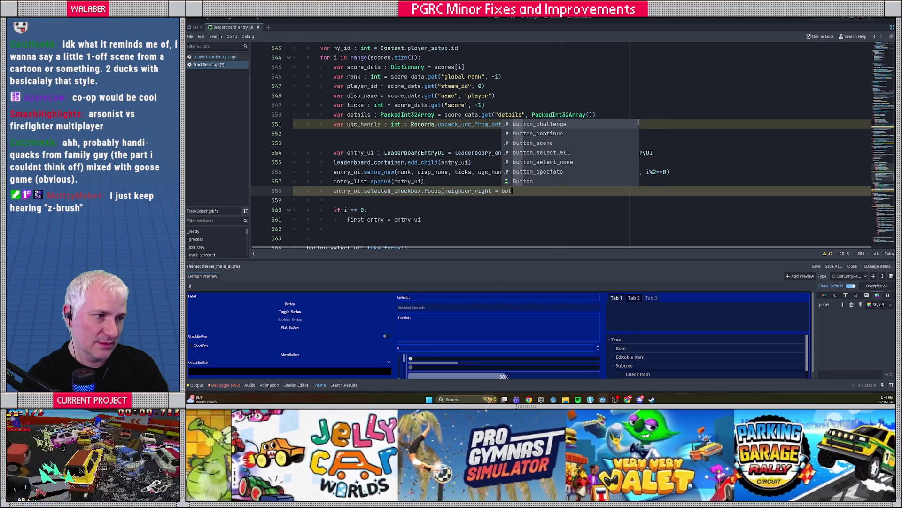
{"action": "type", "text": "ton_sp"}
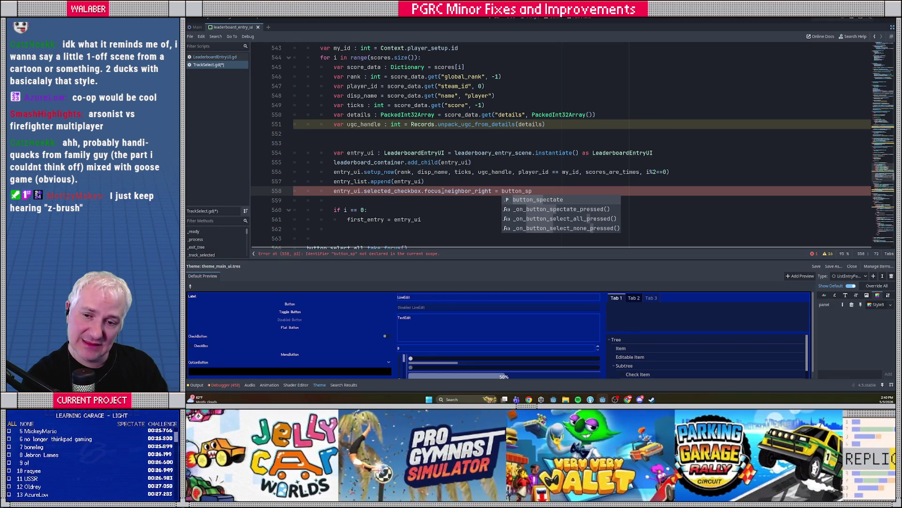
{"action": "key", "text": "BackSpace"}
{"action": "key", "text": "BackSpace"}
{"action": "key", "text": "BackSpace"}
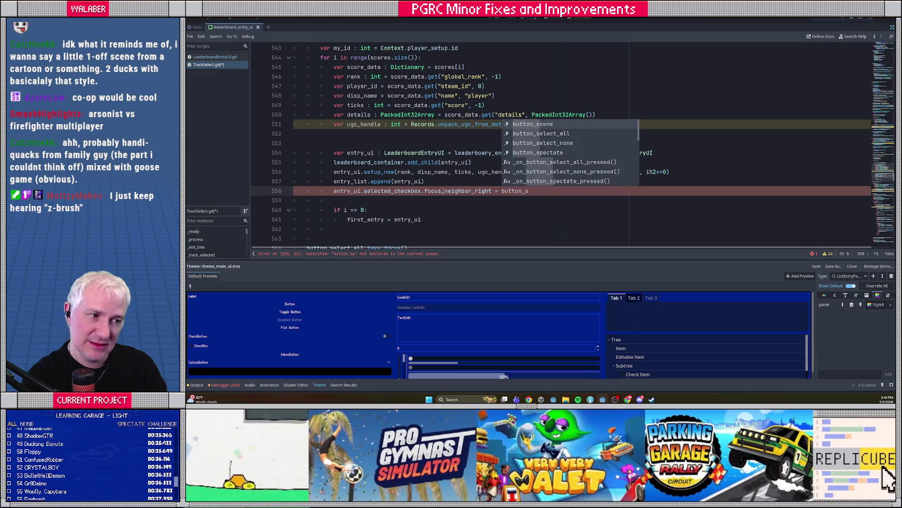
{"action": "type", "text": "on_"}
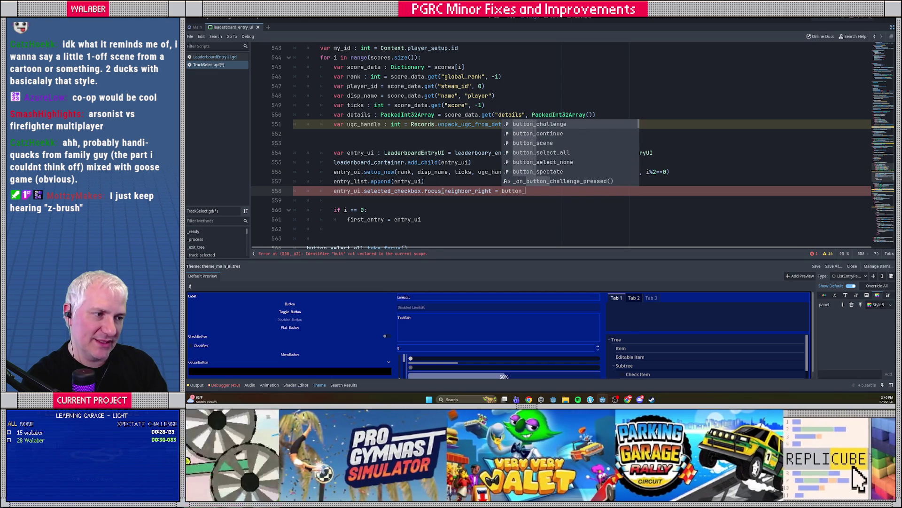
{"action": "type", "text": "no"}
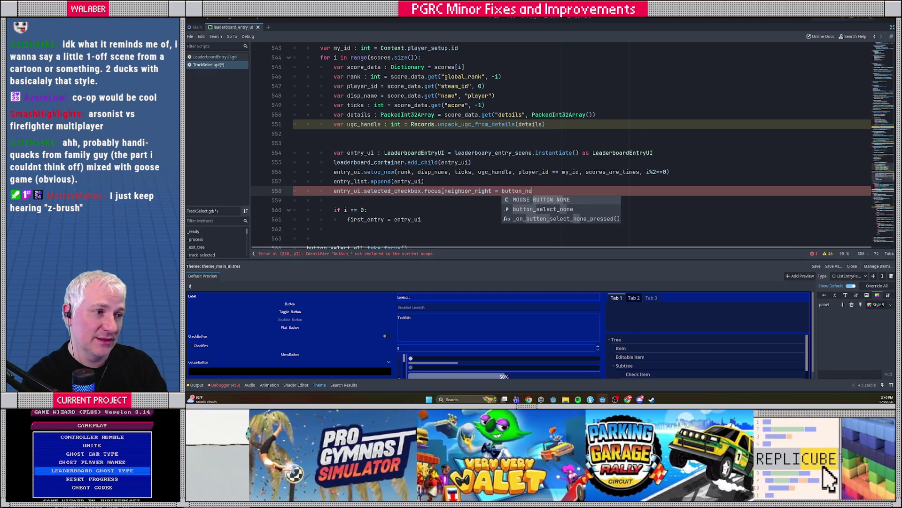
{"action": "key", "text": "Down"}
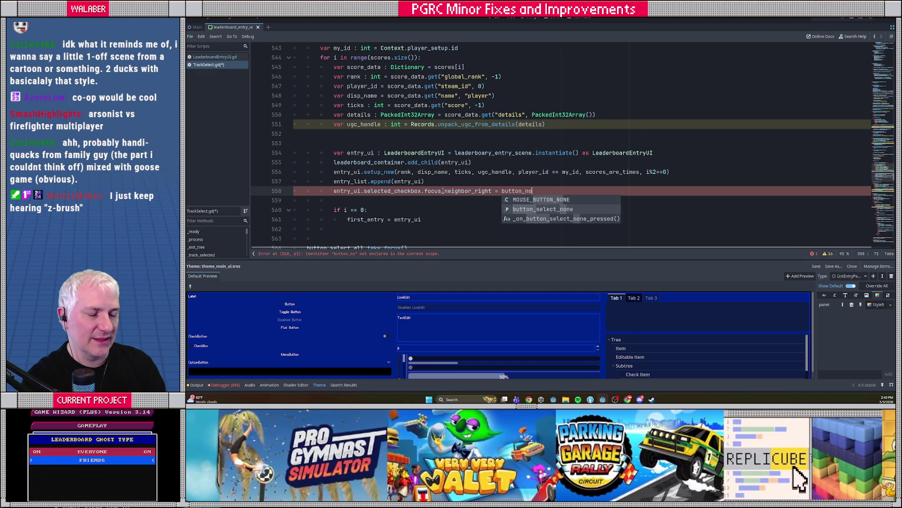
{"action": "key", "text": "Return"}
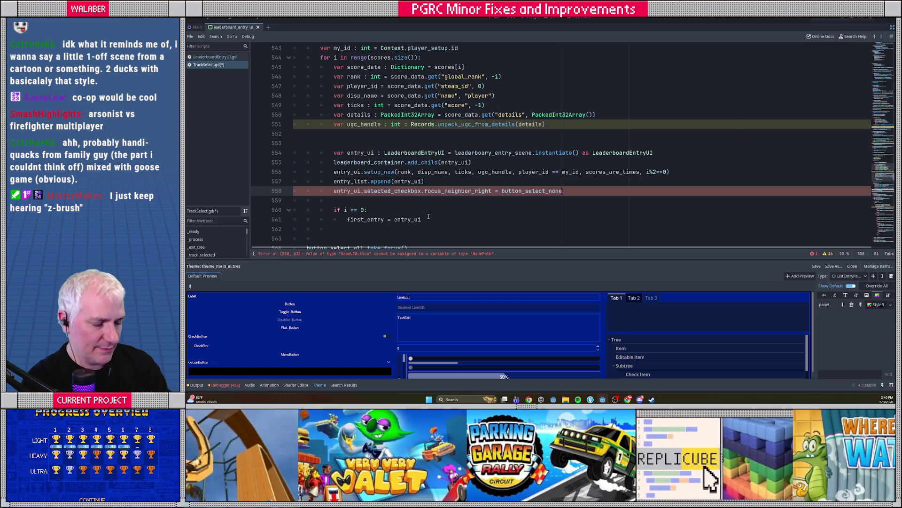
{"action": "type", "text": ".button"}
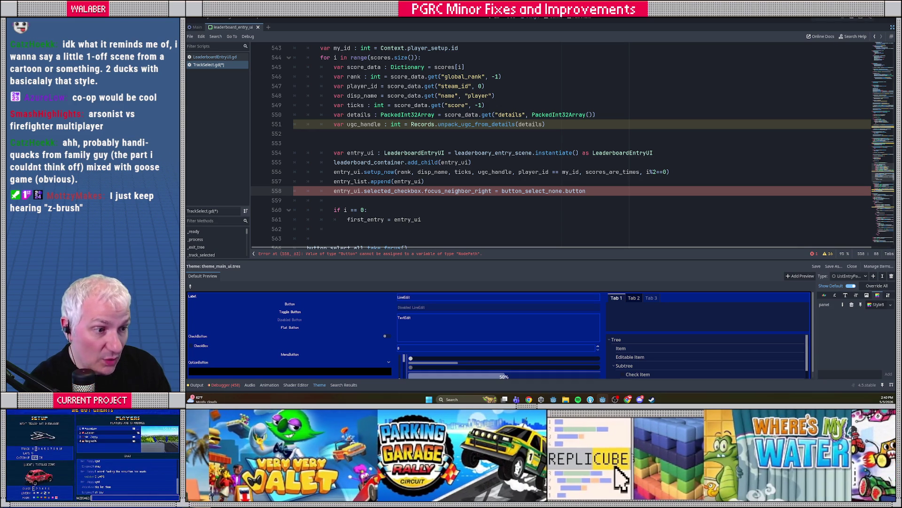
Change the value to entry_ui.selected_checkbox.get_path_to(button_select_none) after checking the focus_neighbor_right docs
{"action": "left_click", "coordinate": [451, 190], "text": "ctrl"}
{"action": "key", "text": "alt+Left"}
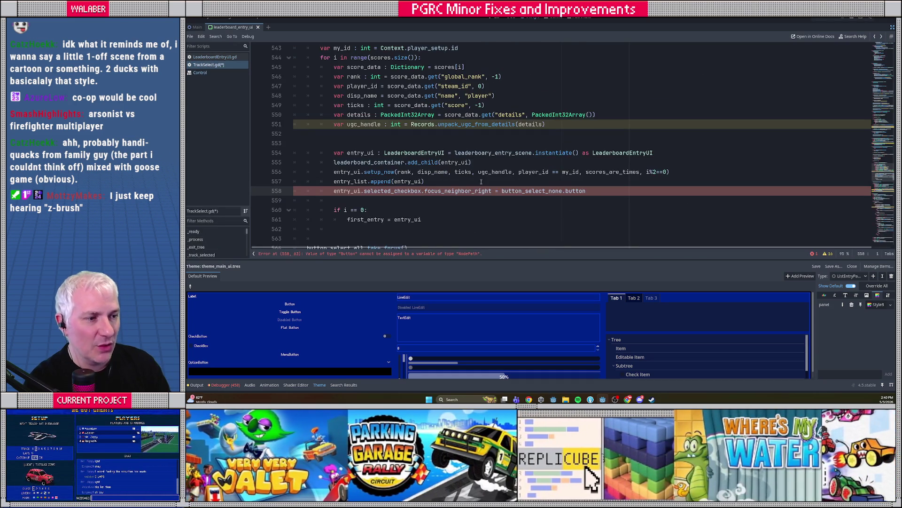
{"action": "type", "text": "entry_u"}
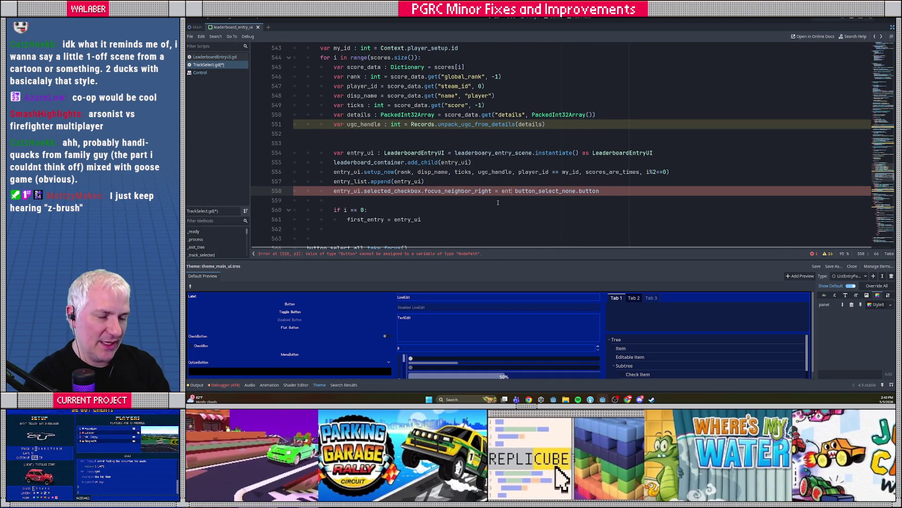
{"action": "type", "text": "i.selected_ch"}
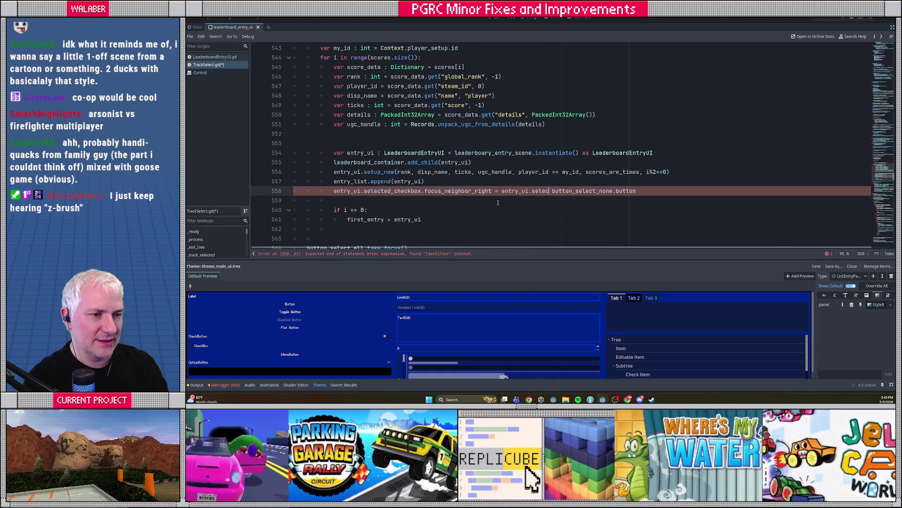
{"action": "type", "text": "eckbox.get_"}
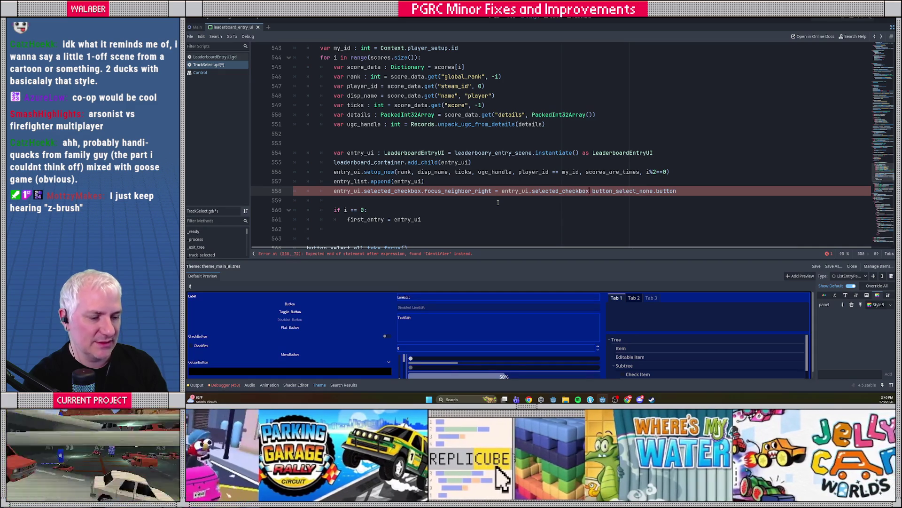
{"action": "type", "text": "path_"}
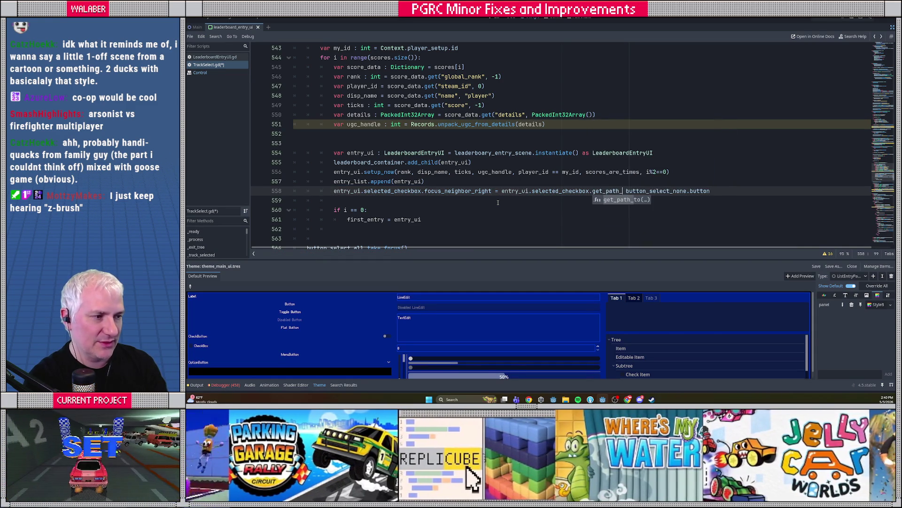
{"action": "key", "text": "Return"}
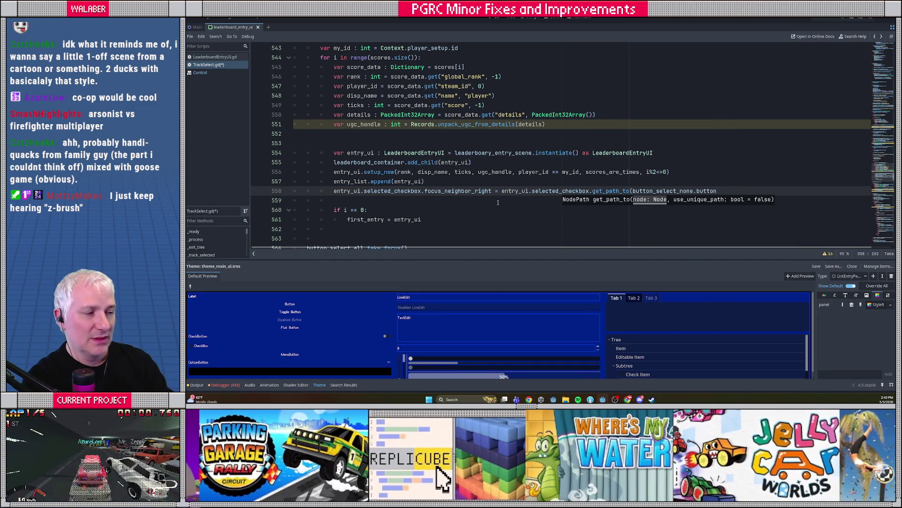
{"action": "key", "text": "BackSpace"}
{"action": "key", "text": "BackSpace"}
{"action": "key", "text": "BackSpace"}
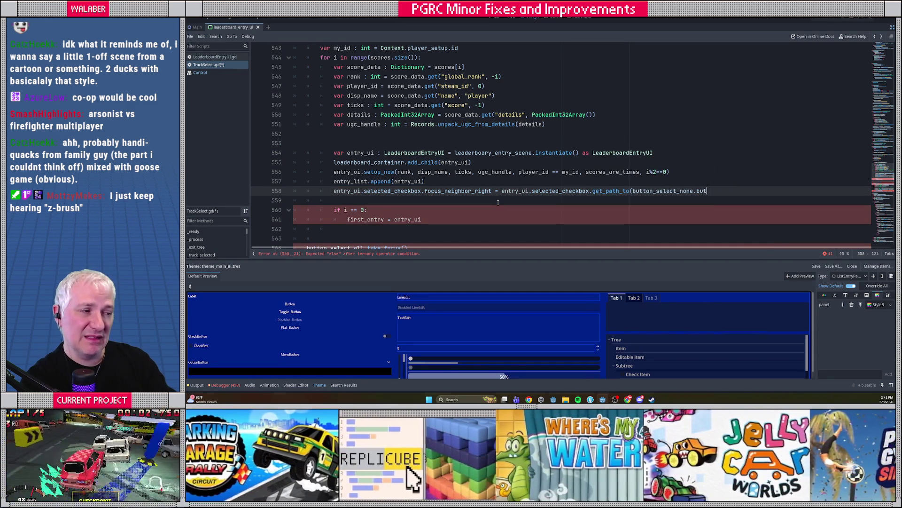
{"action": "type", "text": ")"}
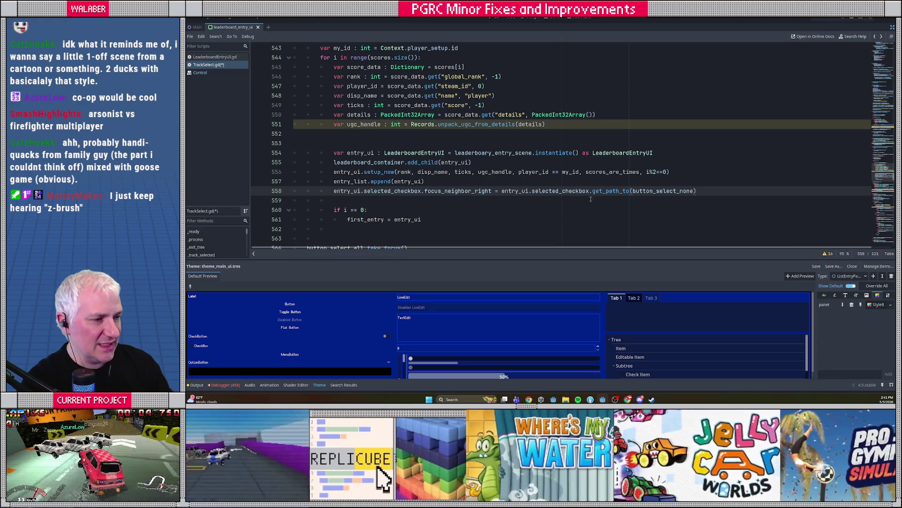
Inspect the button_select_none declaration and its GameUIButton script
{"action": "left_click", "coordinate": [663, 191], "text": "ctrl"}
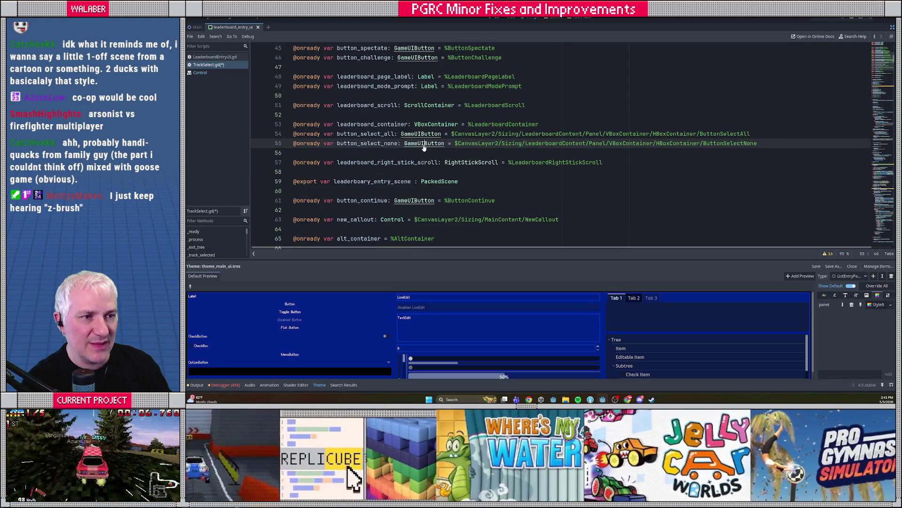
{"action": "left_click", "coordinate": [423, 144], "text": "ctrl"}
{"action": "scroll", "coordinate": [409, 120], "scroll_direction": "up", "scroll_amount": 10}
{"action": "scroll", "coordinate": [400, 120], "scroll_direction": "up", "scroll_amount": 4}
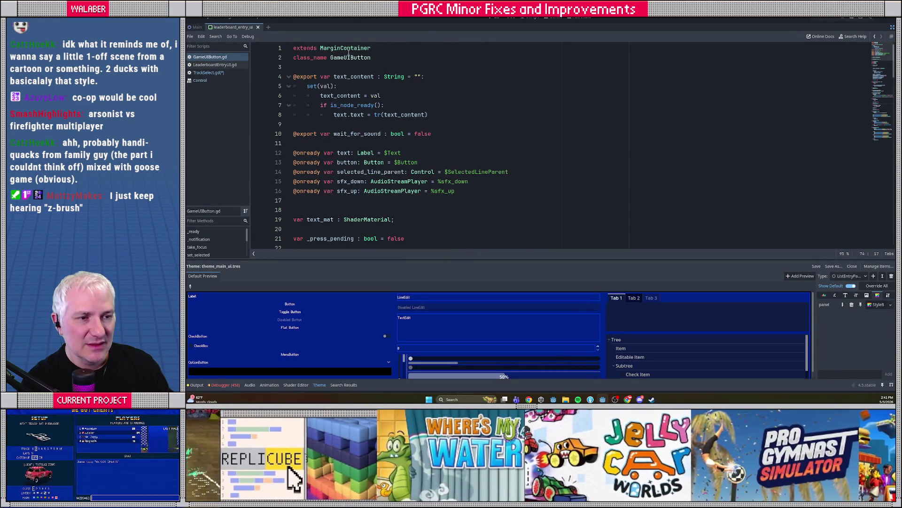
{"action": "scroll", "coordinate": [379, 115], "scroll_direction": "down", "scroll_amount": 9}
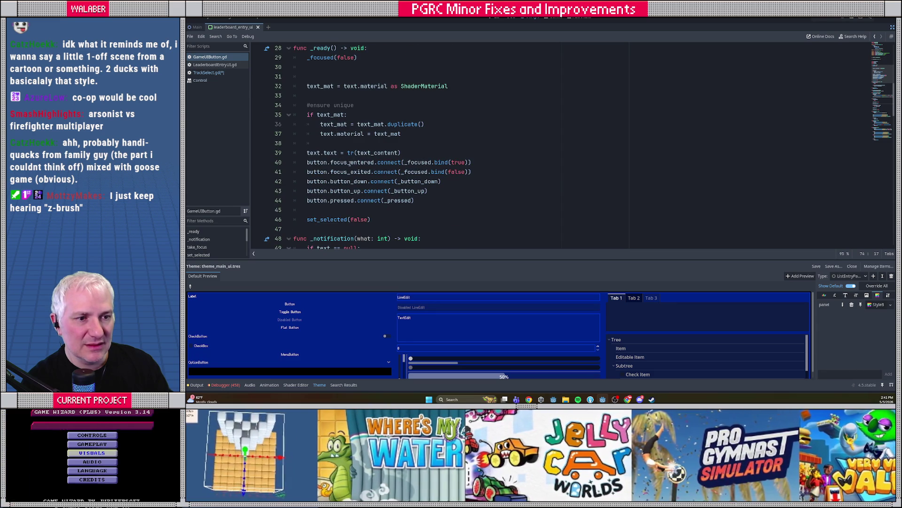
{"action": "key", "text": "alt+Left"}
{"action": "key", "text": "alt+Left"}
{"action": "key", "text": "alt+Left"}
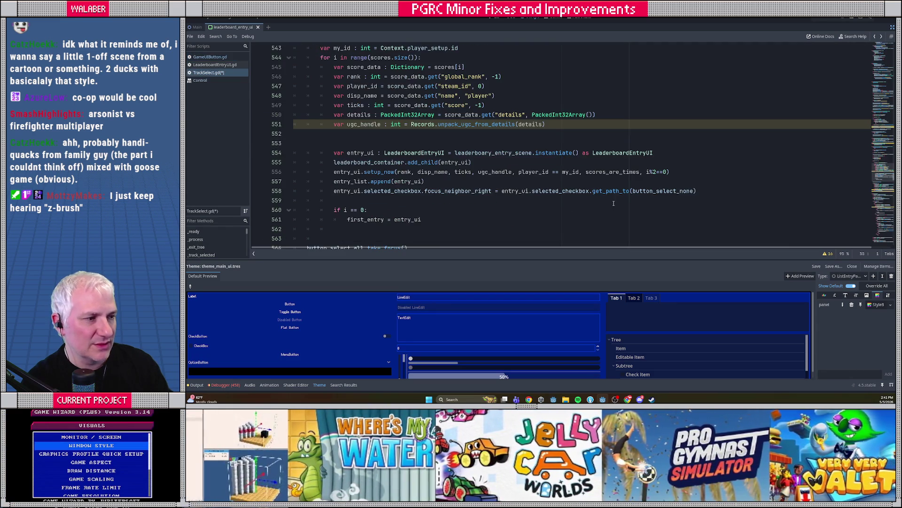
Make the argument button_select_none.button, save TrackSelect.gd, and run the game
{"action": "left_click", "coordinate": [694, 190]}
{"action": "type", "text": ".bu"}
{"action": "key", "text": "Return"}
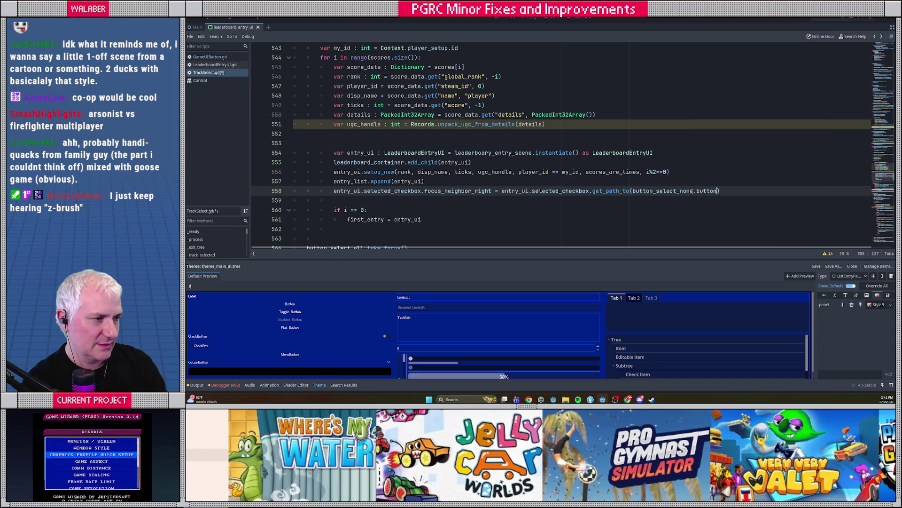
{"action": "key", "text": "ctrl+s"}
{"action": "left_click", "coordinate": [454, 140]}
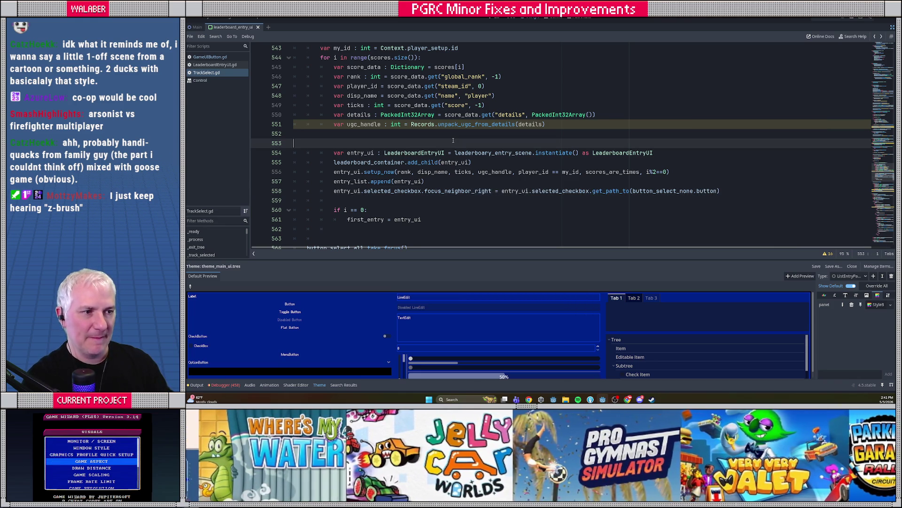
{"action": "key", "text": "F5"}
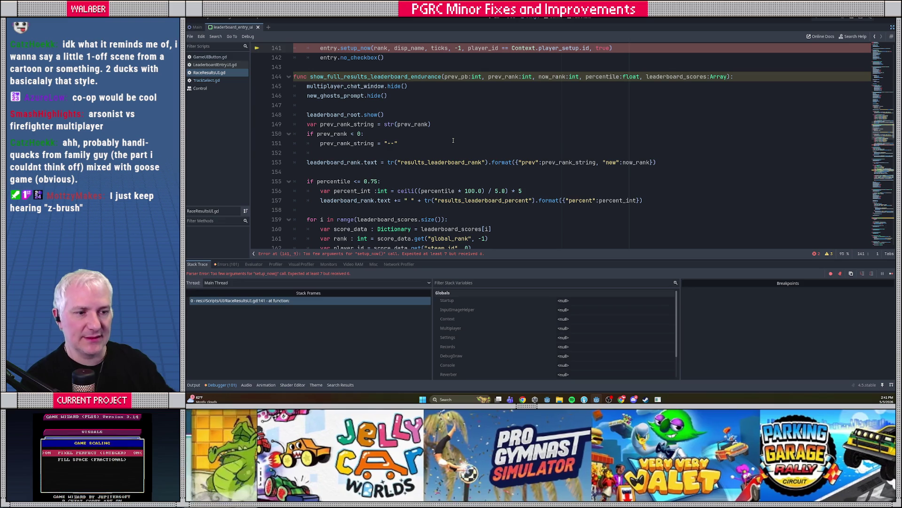
Add ', i%2==0' to RaceResultsUI.gd's setup_now calls on lines 141 and 168, rerunning the game
{"action": "scroll", "coordinate": [509, 155], "scroll_direction": "up", "scroll_amount": 6}
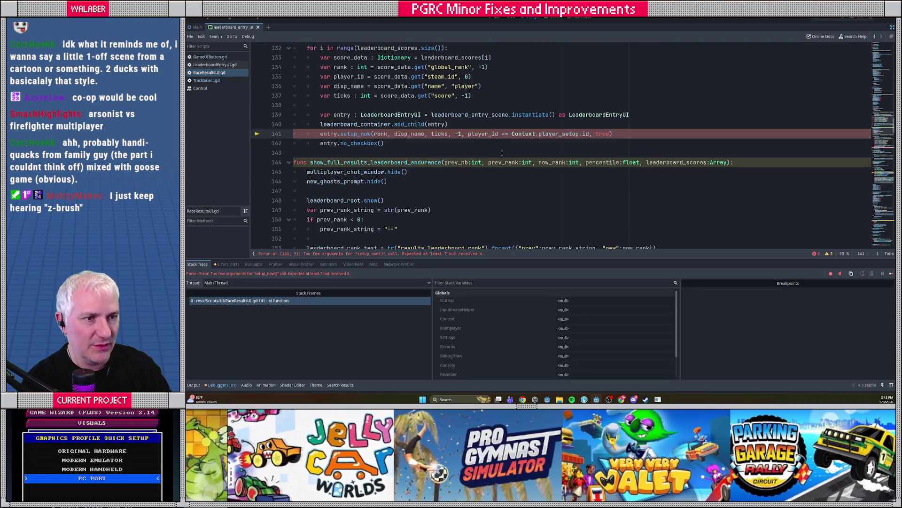
{"action": "scroll", "coordinate": [491, 149], "scroll_direction": "up", "scroll_amount": 8}
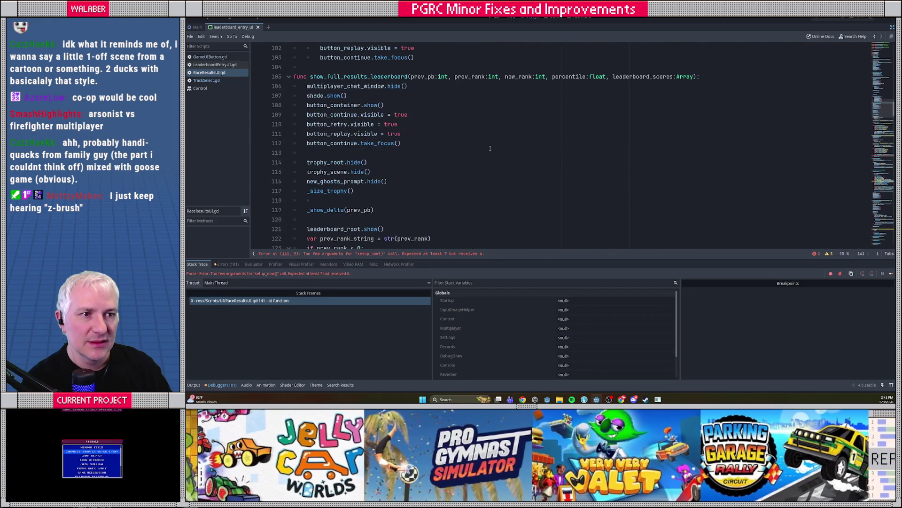
{"action": "scroll", "coordinate": [532, 166], "scroll_direction": "down", "scroll_amount": 6}
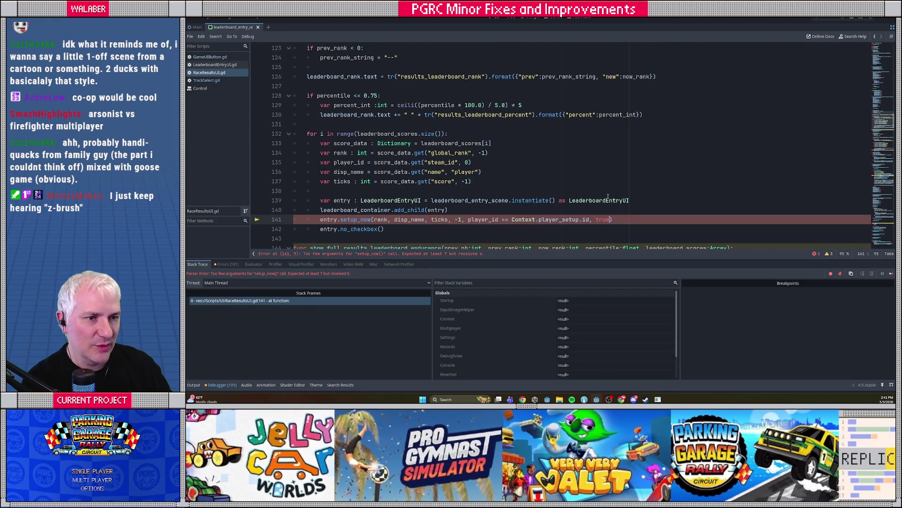
{"action": "type", "text": ", i%2==0"}
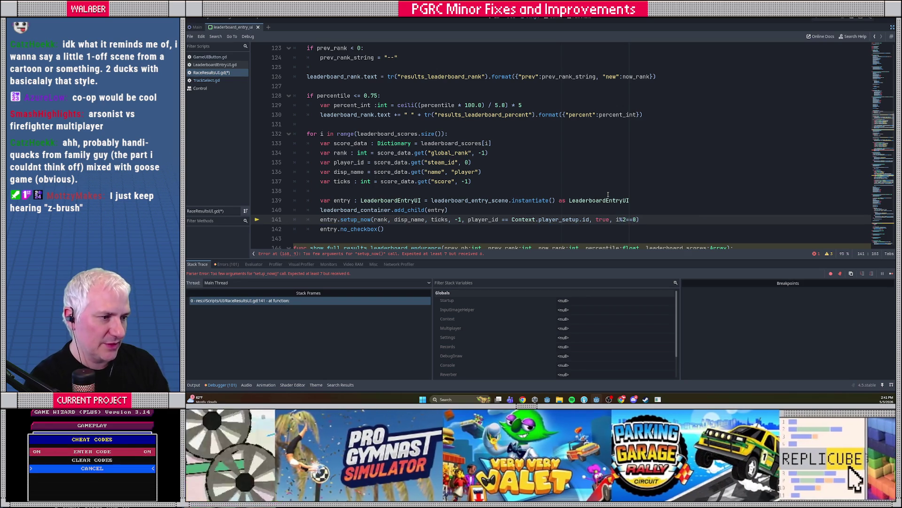
{"action": "key", "text": "F5"}
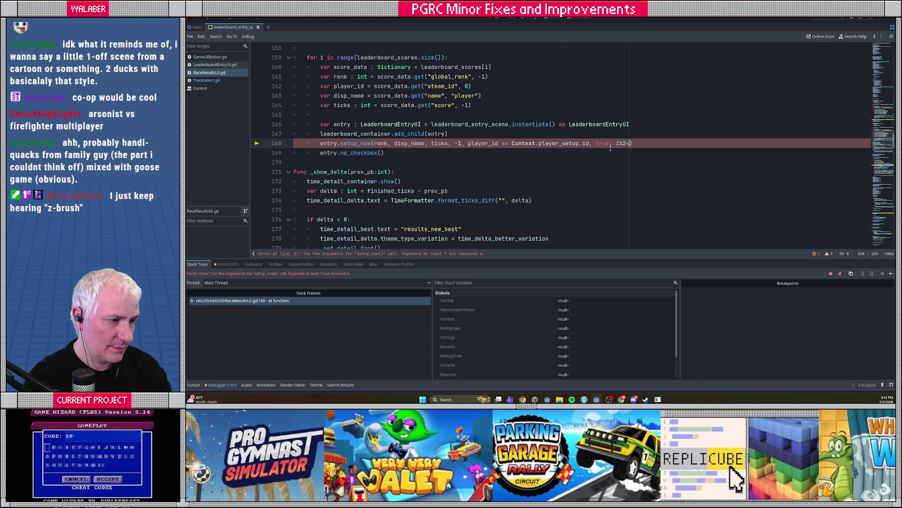
{"action": "key", "text": "F5"}
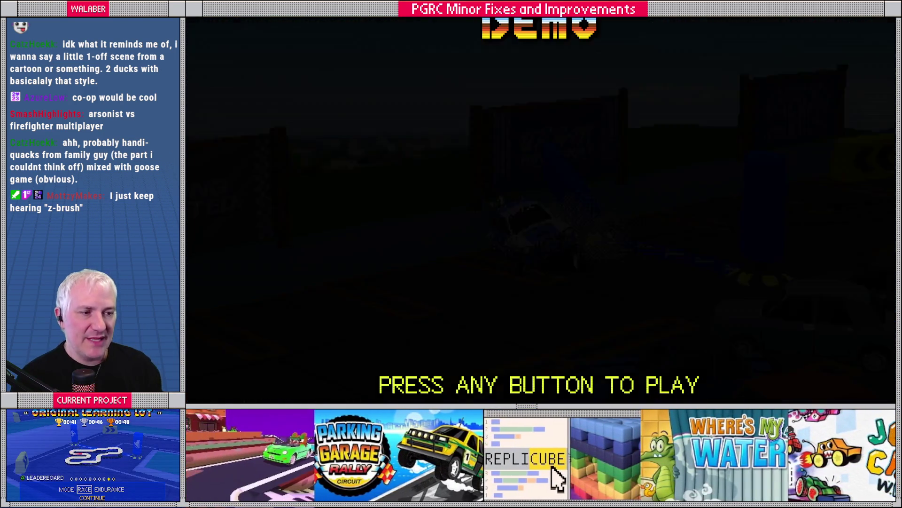
Advance through the game's title screen and menus to car setup
{"action": "key", "text": "Return"}
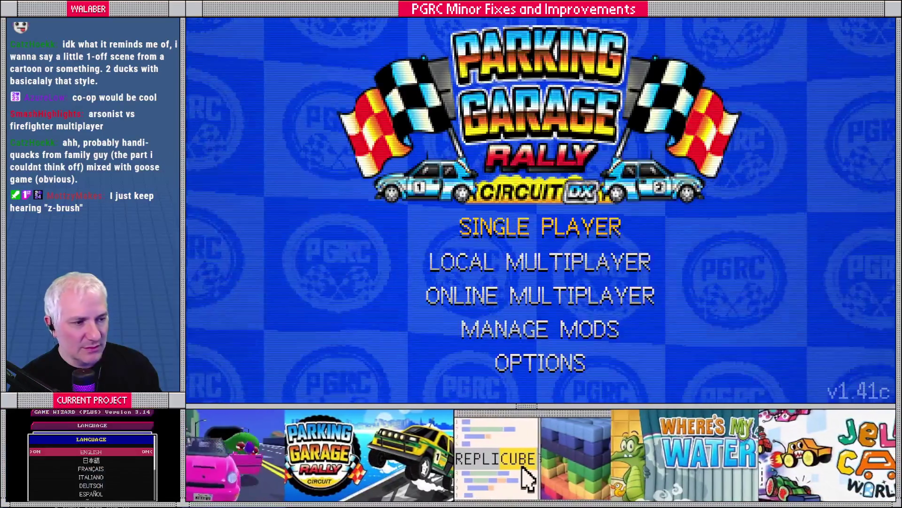
{"action": "key", "text": "Return"}
{"action": "key", "text": "Return"}
{"action": "key", "text": "Return"}
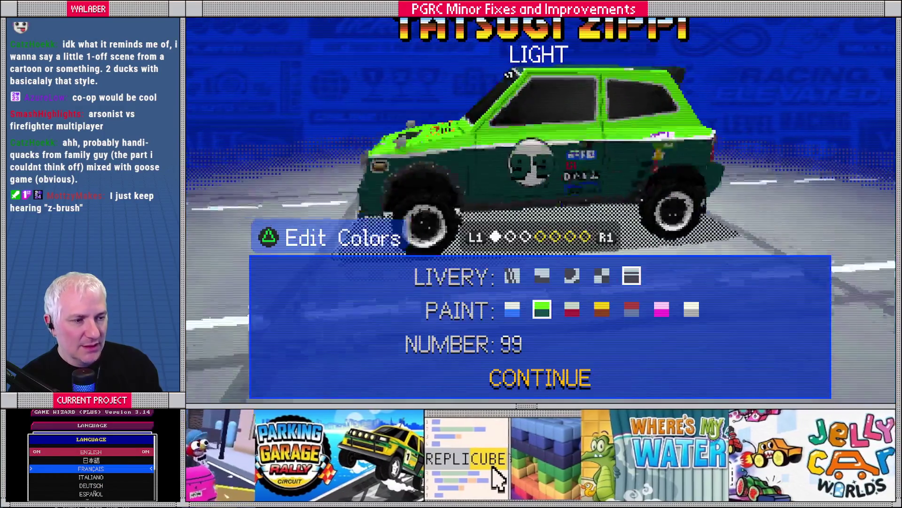
{"action": "left_click", "coordinate": [610, 148]}
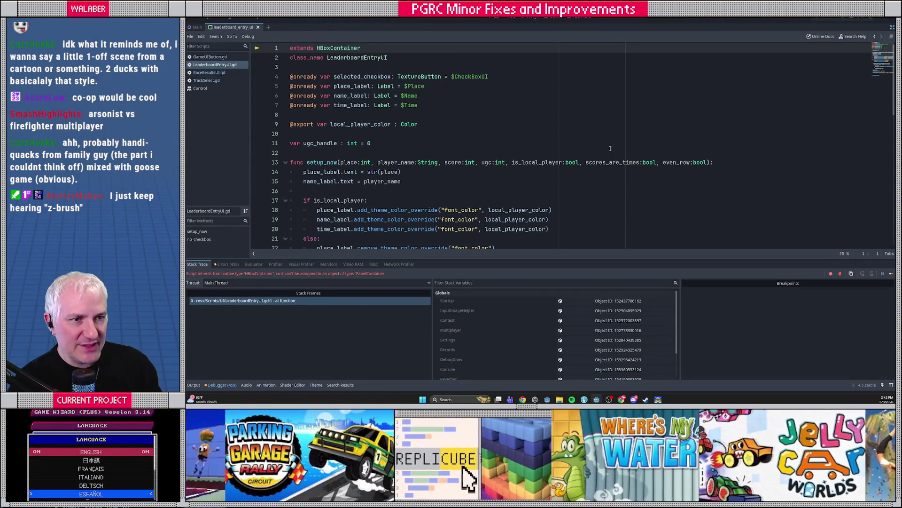
Change LeaderboardEntryUI.gd to extend PanelContainer, then stop and relaunch the game
{"action": "double_click", "coordinate": [345, 48]}
{"action": "type", "text": "PanelCon"}
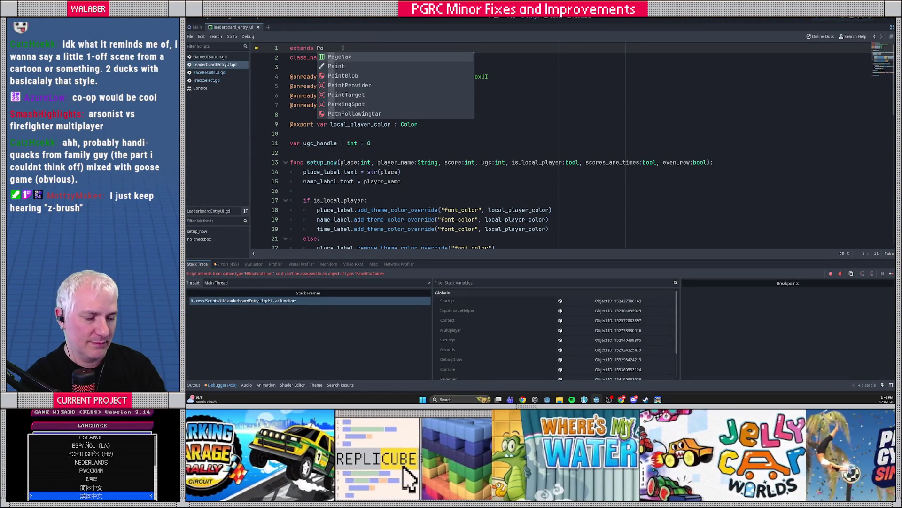
{"action": "key", "text": "Return"}
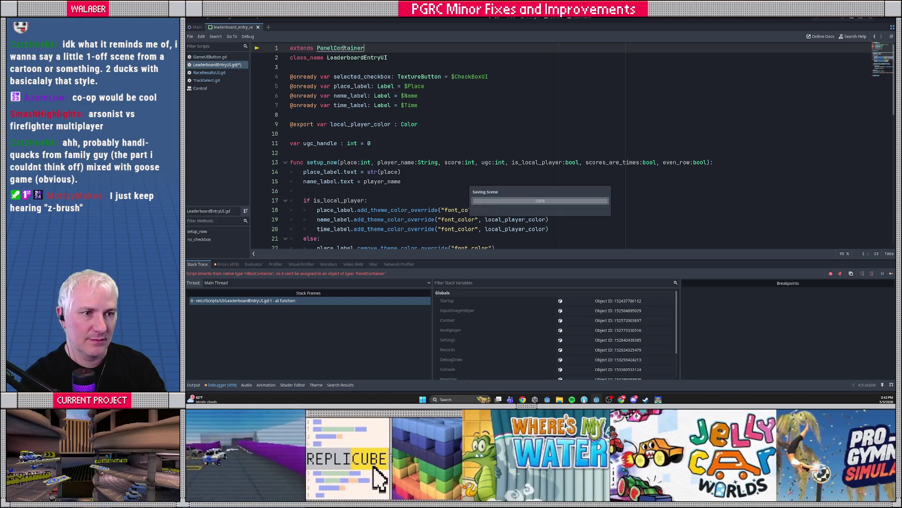
{"action": "key", "text": "F8"}
{"action": "key", "text": "F5"}
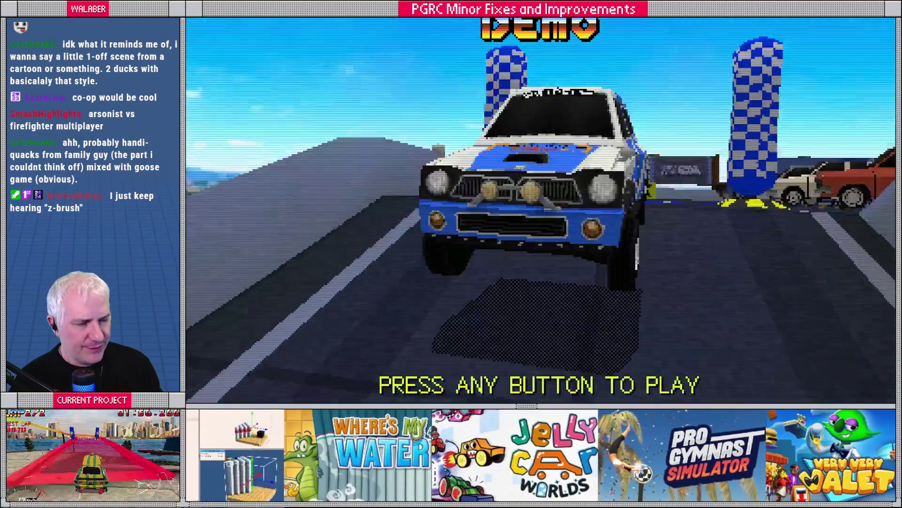
Go from the demo to the Mt Rushmore track and open its leaderboard
{"action": "key", "text": "Return"}
{"action": "key", "text": "Return"}
{"action": "key", "text": "Return"}
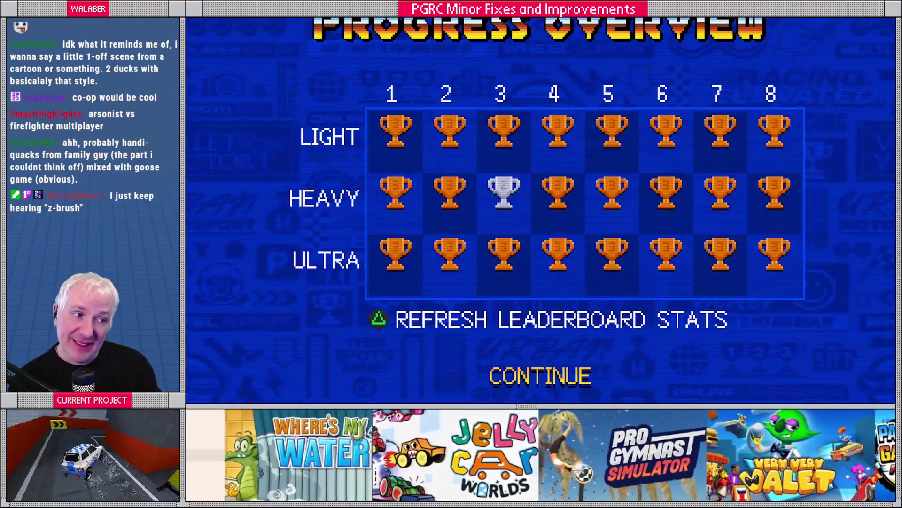
{"action": "key", "text": "Return"}
{"action": "key", "text": "Return"}
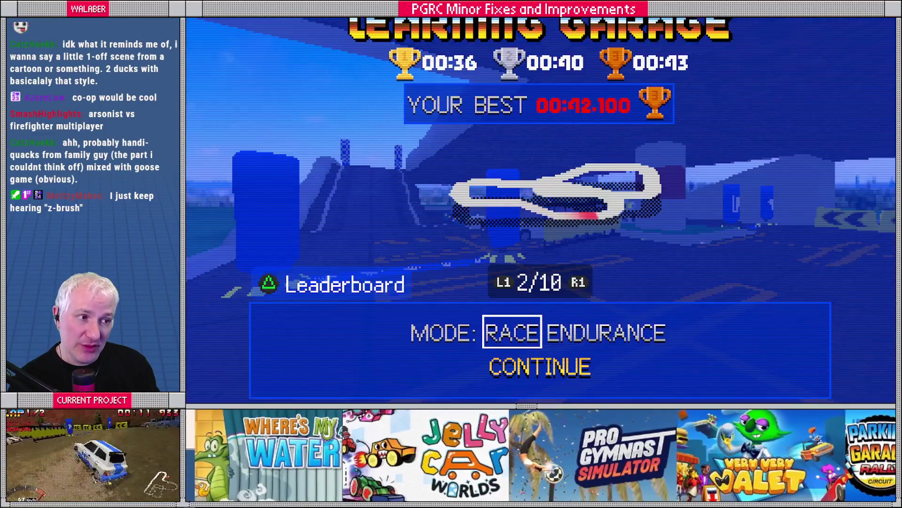
{"action": "key", "text": "Right"}
{"action": "key", "text": "Tab"}
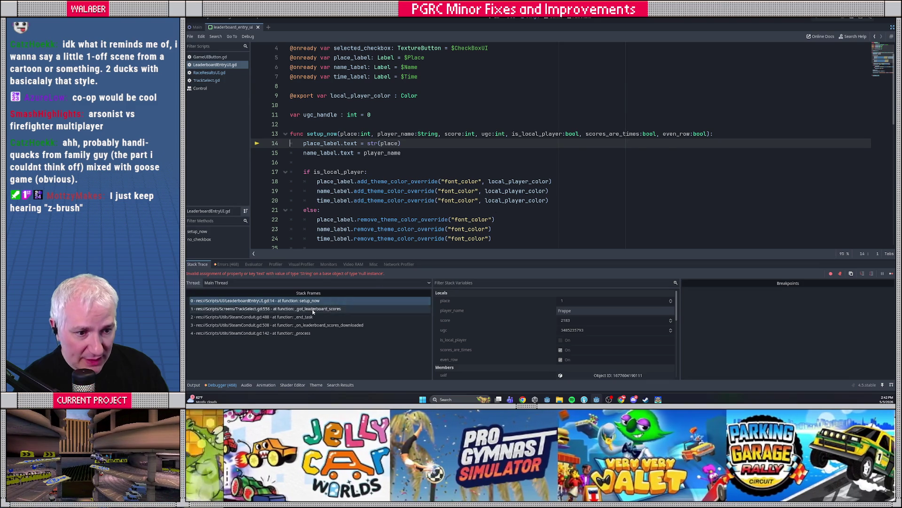
Inspect the TrackSelect.gd and LeaderboardEntryUI.gd stack frames, then turn distraction-free mode off
{"action": "left_click", "coordinate": [313, 309]}
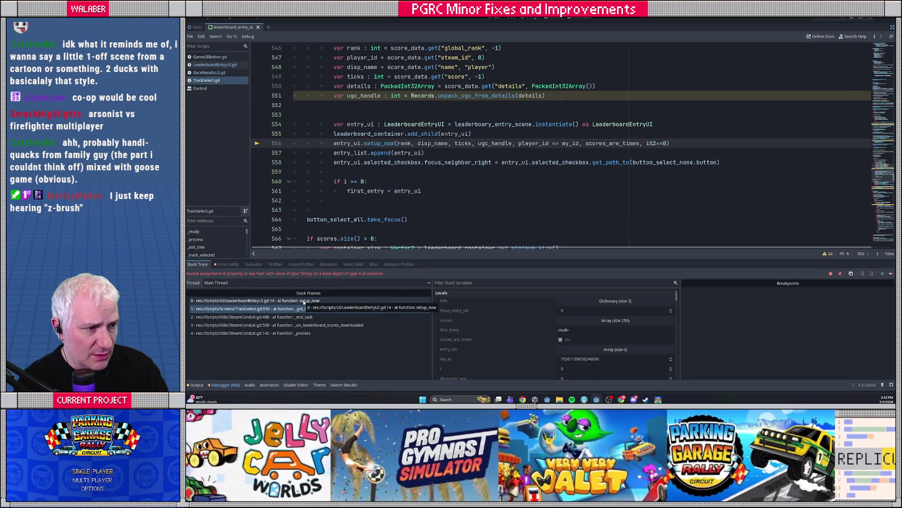
{"action": "left_click", "coordinate": [304, 301]}
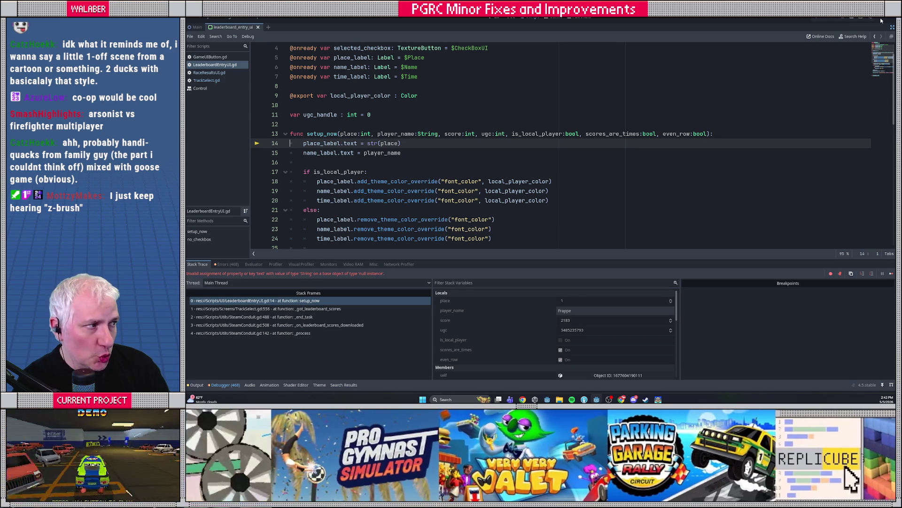
{"action": "left_click", "coordinate": [892, 27]}
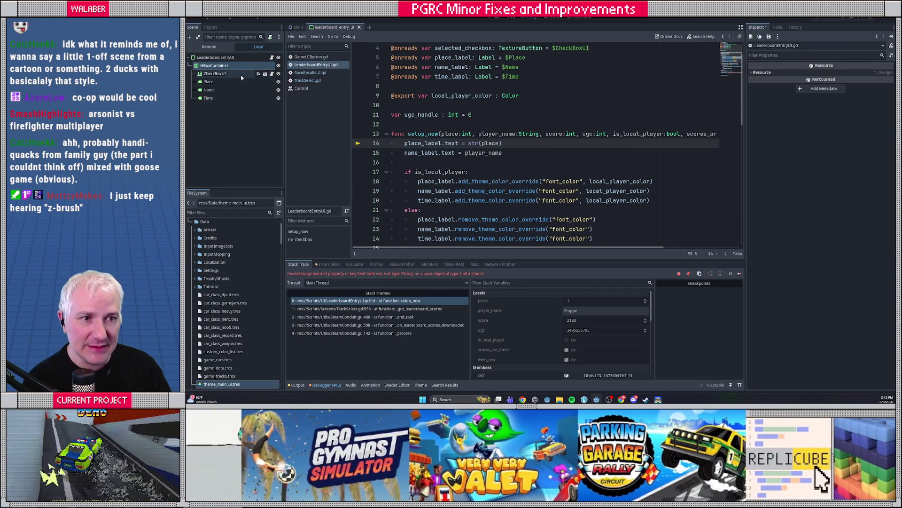
Review the CheckBoxUI node and the $CheckBoxUI, Place, Name, Time references on lines 4–7
{"action": "scroll", "coordinate": [548, 105], "scroll_direction": "up", "scroll_amount": 1}
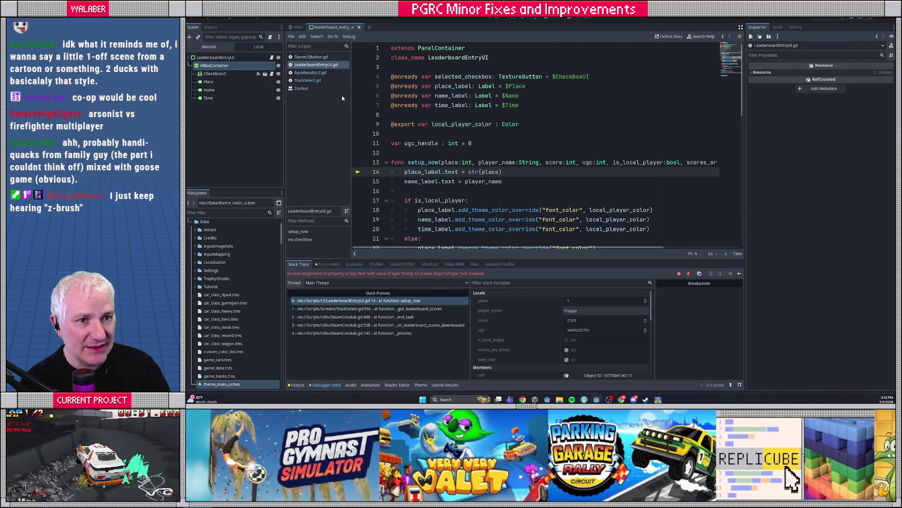
{"action": "left_click", "coordinate": [215, 73]}
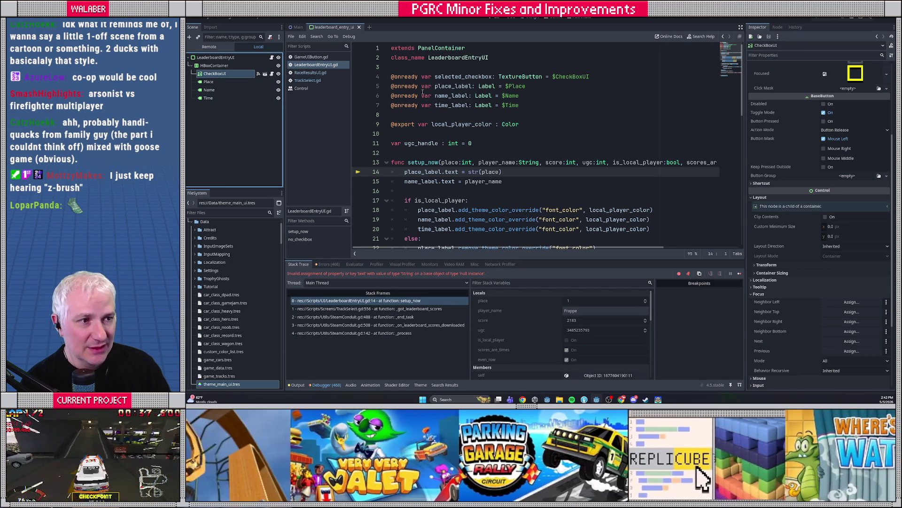
{"action": "left_click", "coordinate": [469, 78]}
{"action": "key", "text": "shift+Down"}
{"action": "key", "text": "shift+Down"}
{"action": "key", "text": "shift+Down"}
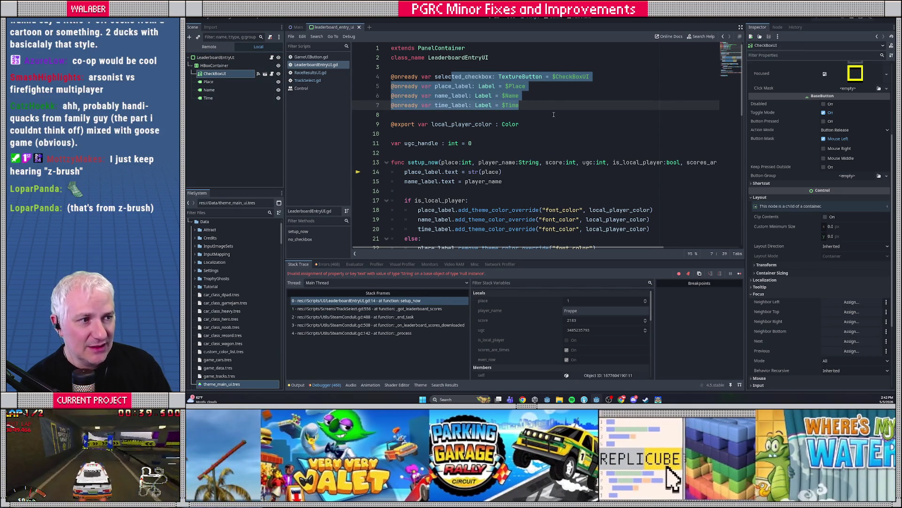
{"action": "key", "text": "Right"}
{"action": "key", "text": "shift+Up"}
{"action": "key", "text": "shift+Up"}
{"action": "key", "text": "shift+Up"}
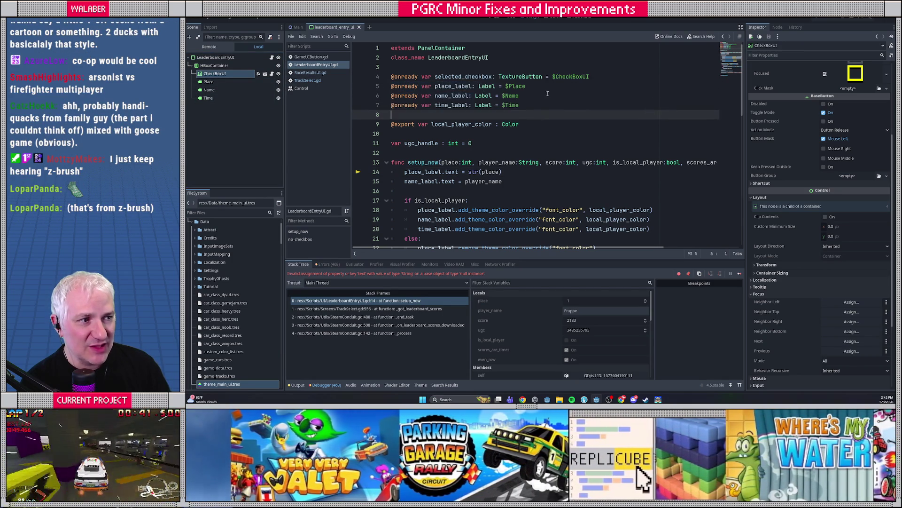
{"action": "key", "text": "End"}
{"action": "key", "text": "ctrl+shift+Left"}
{"action": "left_click", "coordinate": [512, 86]}
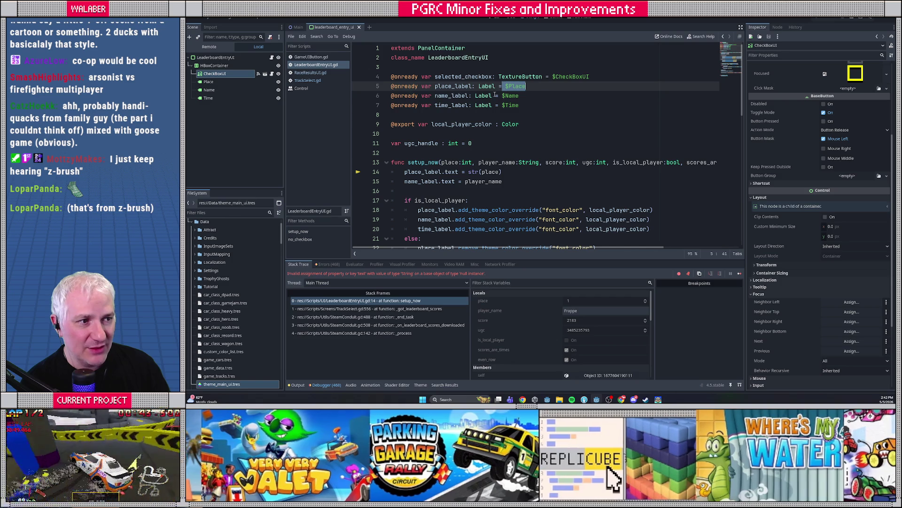
{"action": "left_click", "coordinate": [506, 96]}
{"action": "left_click", "coordinate": [462, 105]}
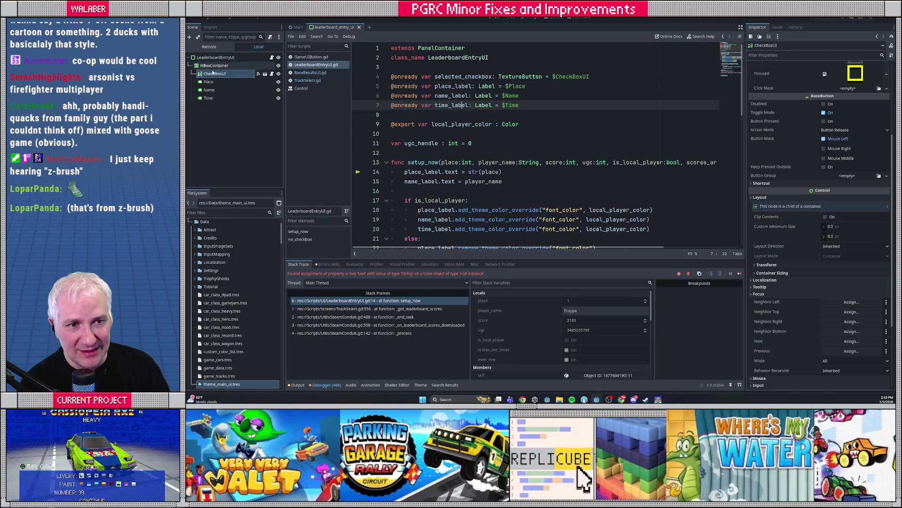
Mark the CheckBoxUI, Place, Name and Time nodes as Access as Unique Name
{"action": "left_click", "coordinate": [210, 99], "text": "shift"}
{"action": "right_click", "coordinate": [211, 99]}
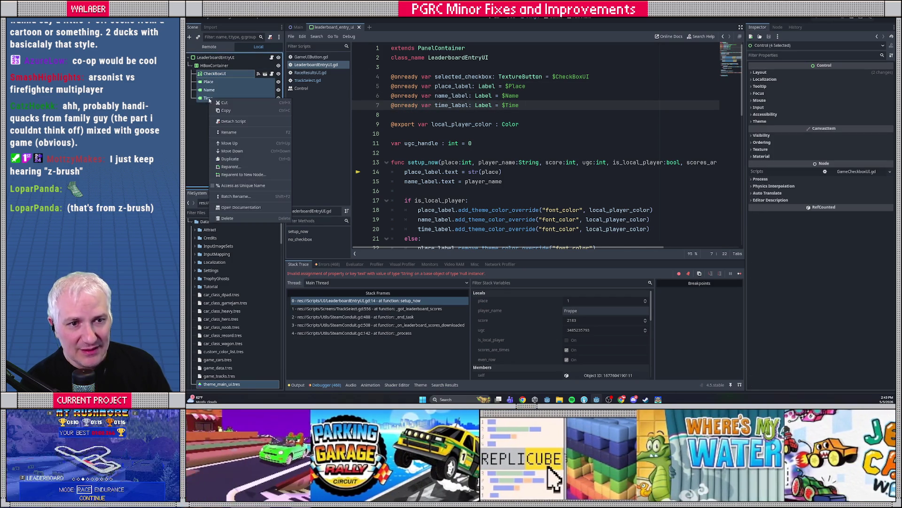
{"action": "left_click", "coordinate": [240, 185]}
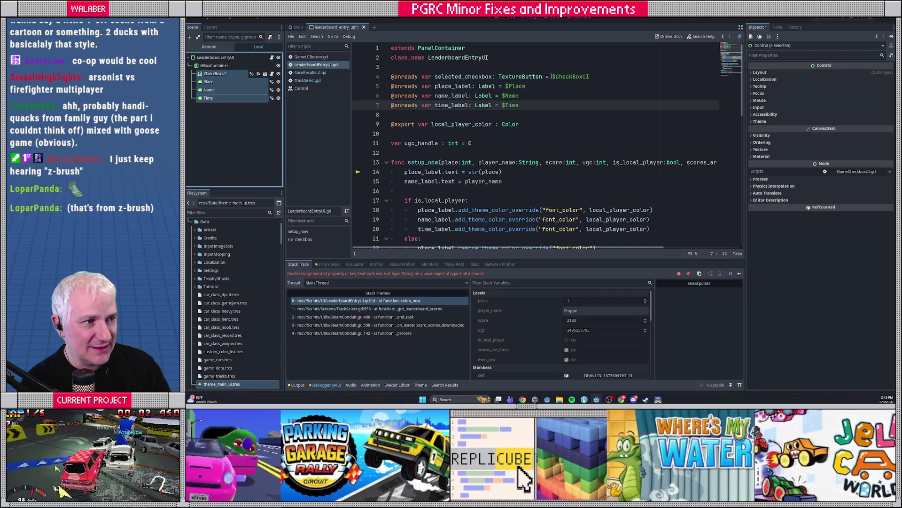
Switch lines 4–7 to %CheckBoxUI, %Place, %Name and %Time, save, and run the game
{"action": "left_click", "coordinate": [552, 76]}
{"action": "key", "text": "Down"}
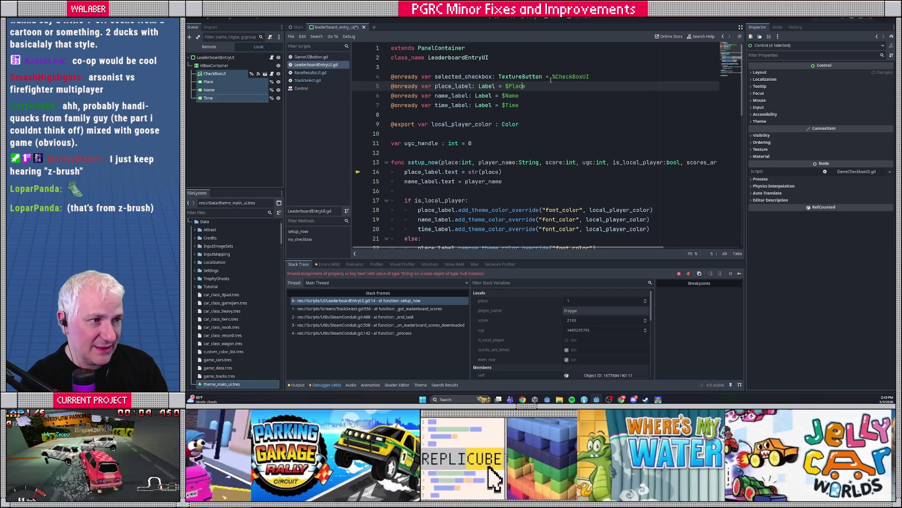
{"action": "key", "text": "Delete"}
{"action": "type", "text": "%"}
{"action": "key", "text": "Down"}
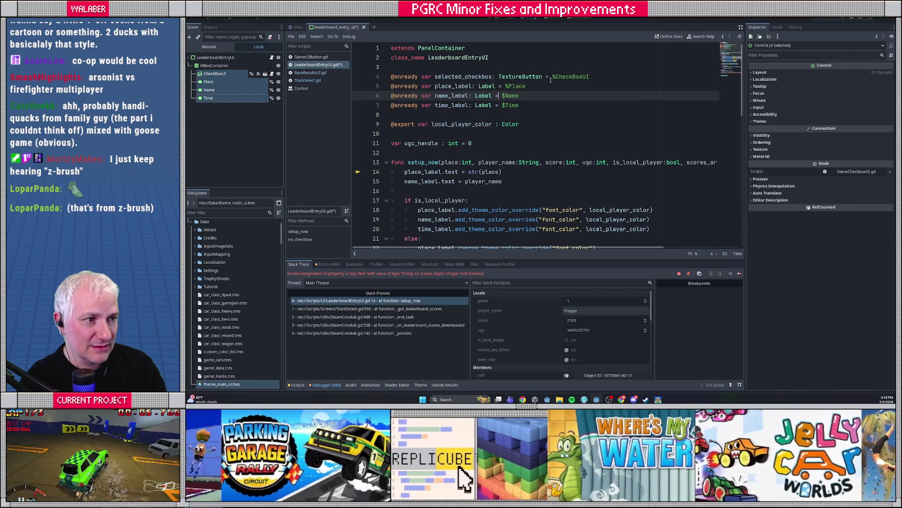
{"action": "key", "text": "Delete"}
{"action": "type", "text": "%"}
{"action": "key", "text": "Down"}
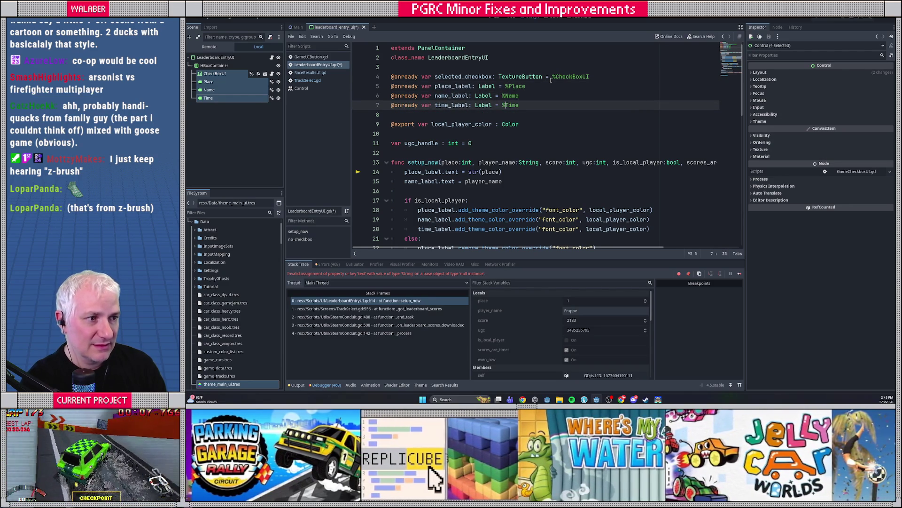
{"action": "key", "text": "ctrl+s"}
{"action": "key", "text": "F5"}
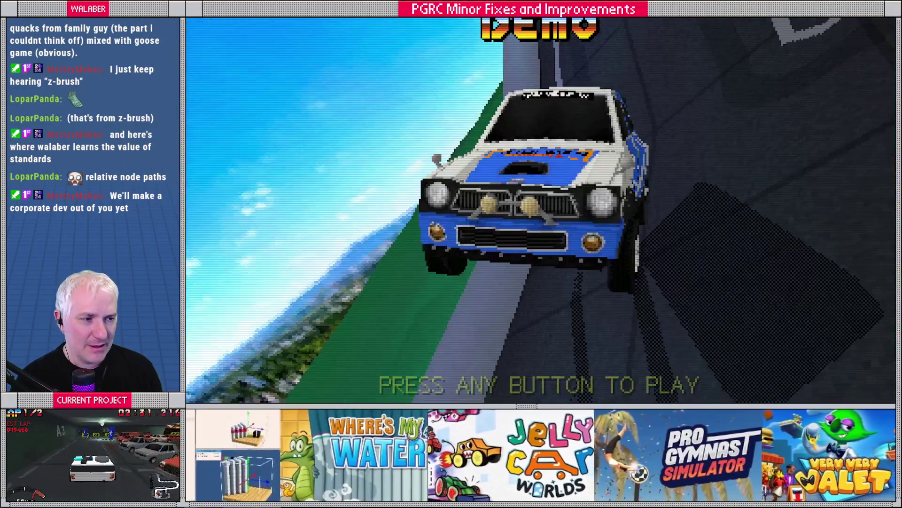
Go through single player to the Mt Rushmore track and open its leaderboard
{"action": "key", "text": "Return"}
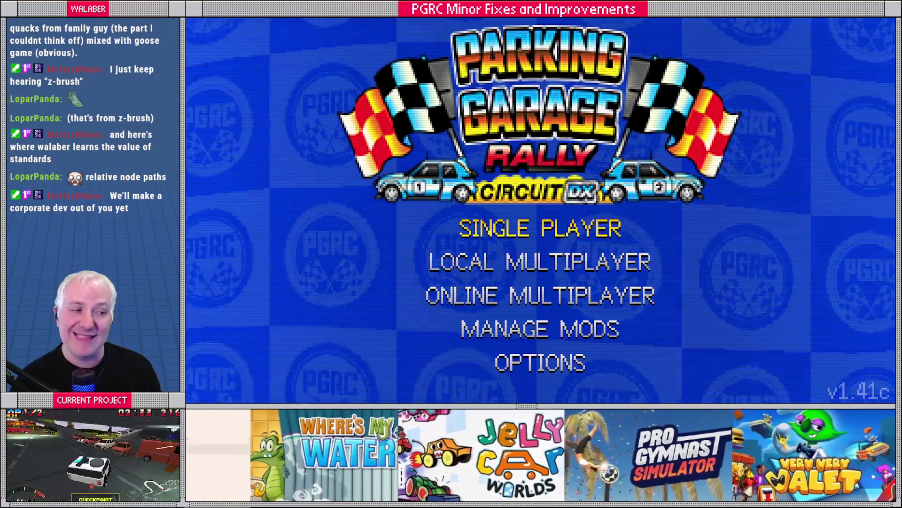
{"action": "key", "text": "Return"}
{"action": "key", "text": "Return"}
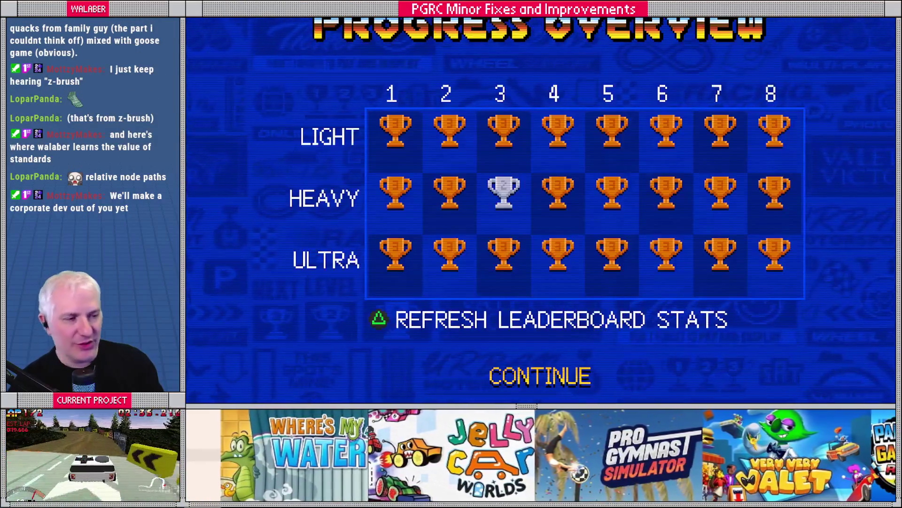
{"action": "key", "text": "Return"}
{"action": "key", "text": "Return"}
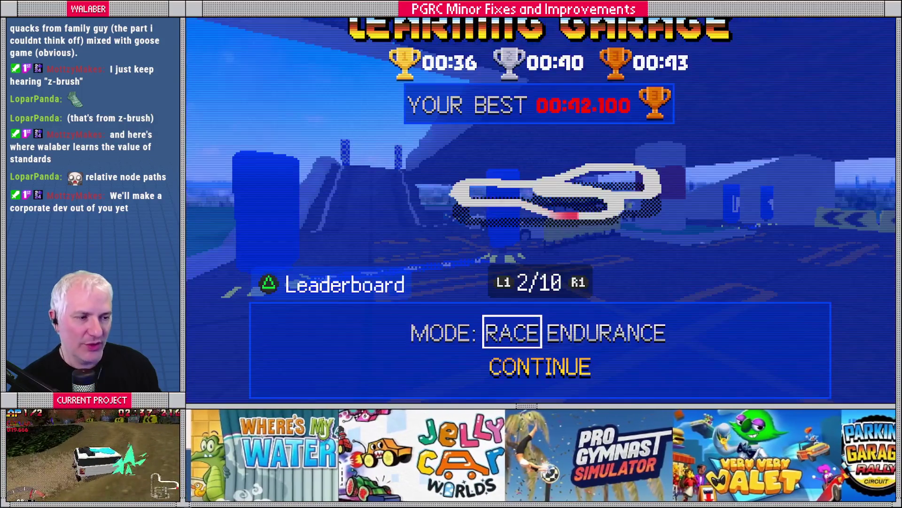
{"action": "key", "text": "e"}
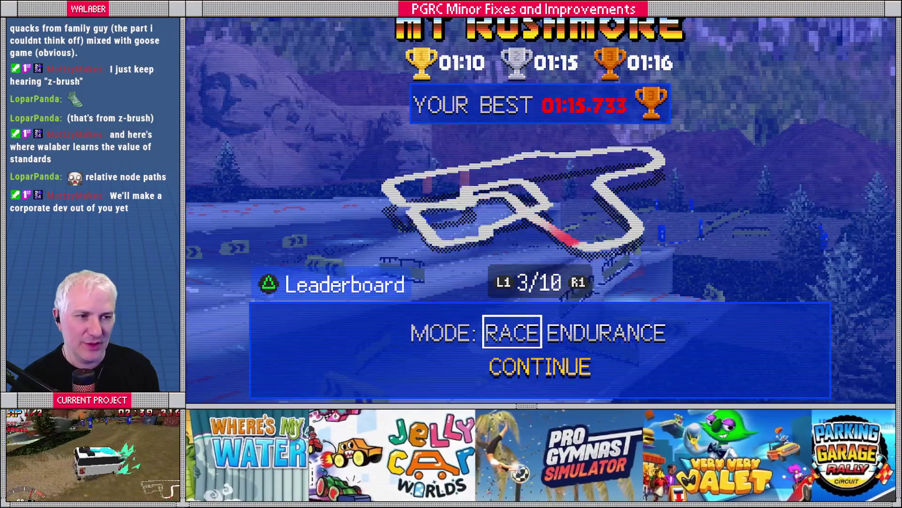
{"action": "key", "text": "Tab"}
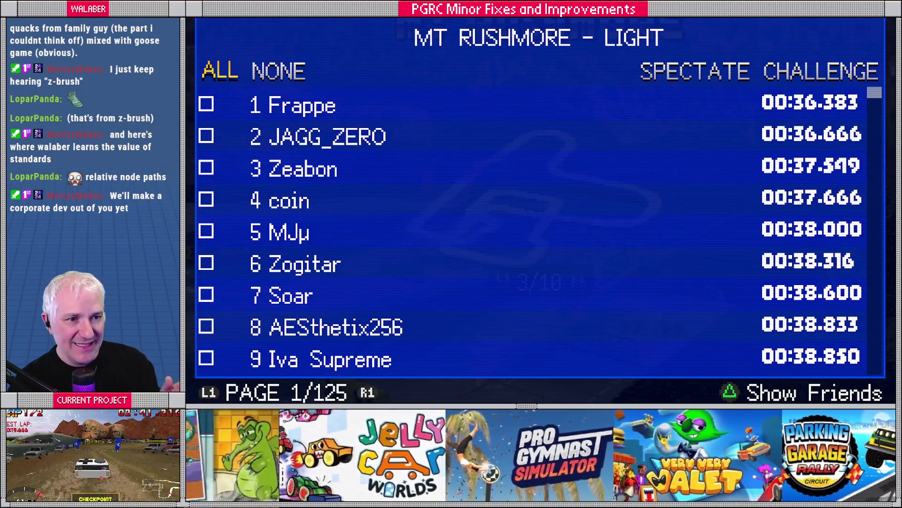
Browse the leaderboard rows and the NONE and SPECTATE options, ending on rank 29
{"action": "key", "text": "Down"}
{"action": "key", "text": "Down"}
{"action": "key", "text": "Down"}
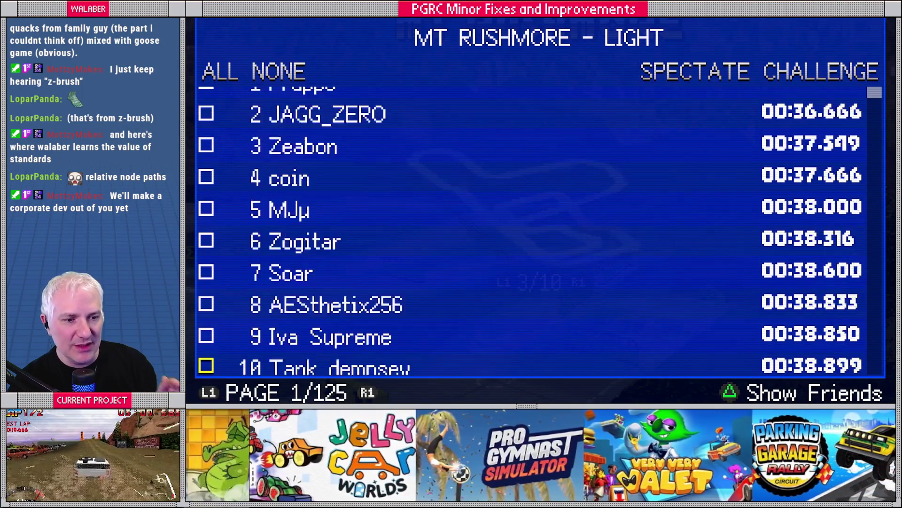
{"action": "key", "text": "Down"}
{"action": "key", "text": "Down"}
{"action": "key", "text": "Down"}
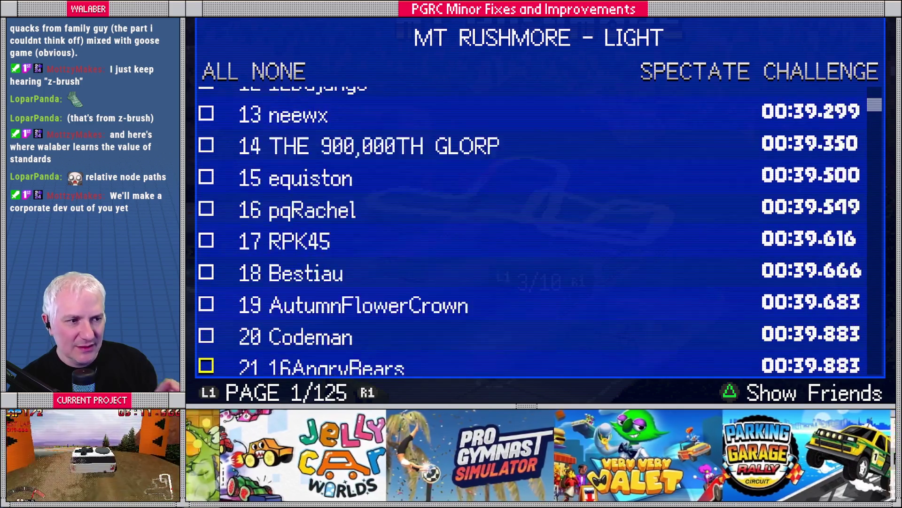
{"action": "key", "text": "Down"}
{"action": "key", "text": "Down"}
{"action": "key", "text": "Down"}
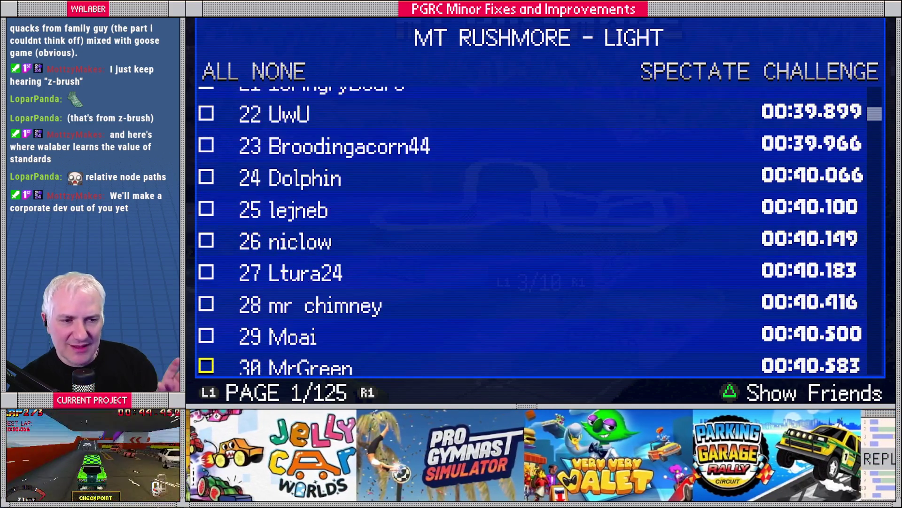
{"action": "key", "text": "Up"}
{"action": "key", "text": "Up"}
{"action": "key", "text": "Up"}
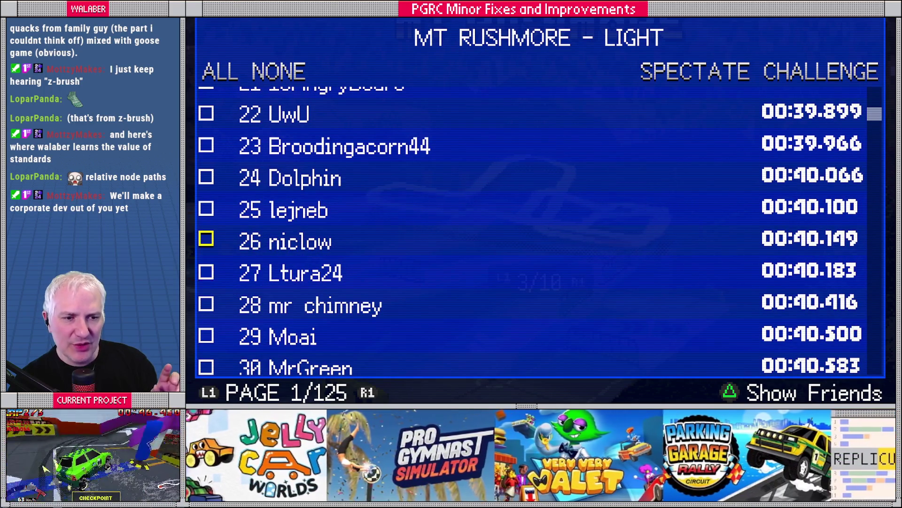
{"action": "key", "text": "Down"}
{"action": "key", "text": "Down"}
{"action": "key", "text": "Down"}
{"action": "key", "text": "Down"}
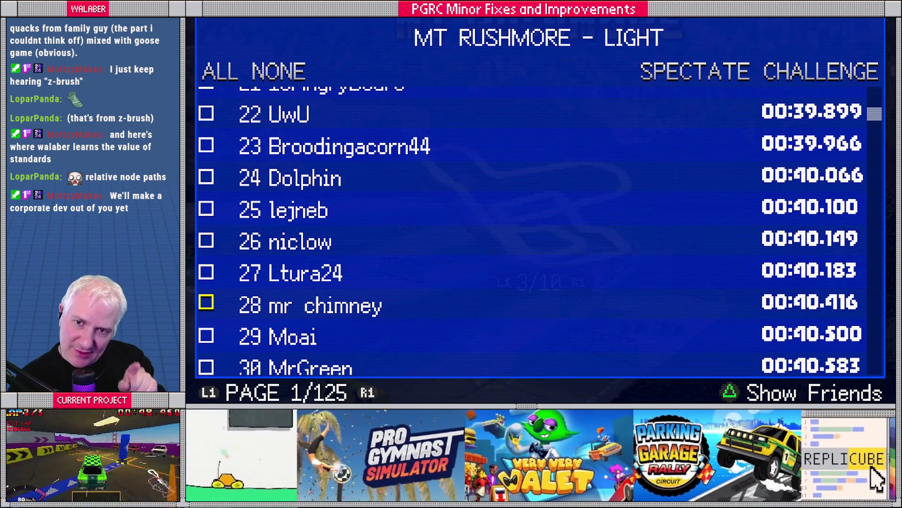
{"action": "key", "text": "Up"}
{"action": "key", "text": "Up"}
{"action": "key", "text": "Up"}
{"action": "key", "text": "Up"}
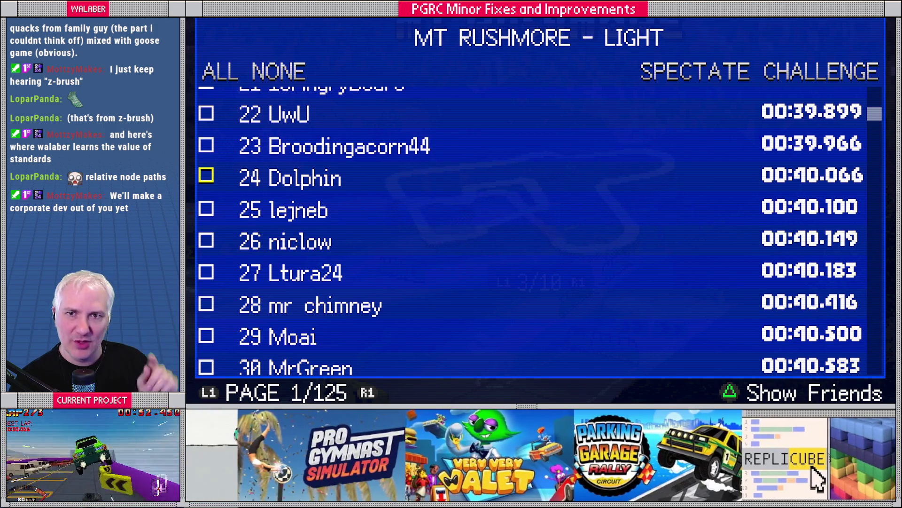
{"action": "key", "text": "Up"}
{"action": "key", "text": "Up"}
{"action": "key", "text": "Up"}
{"action": "key", "text": "Right"}
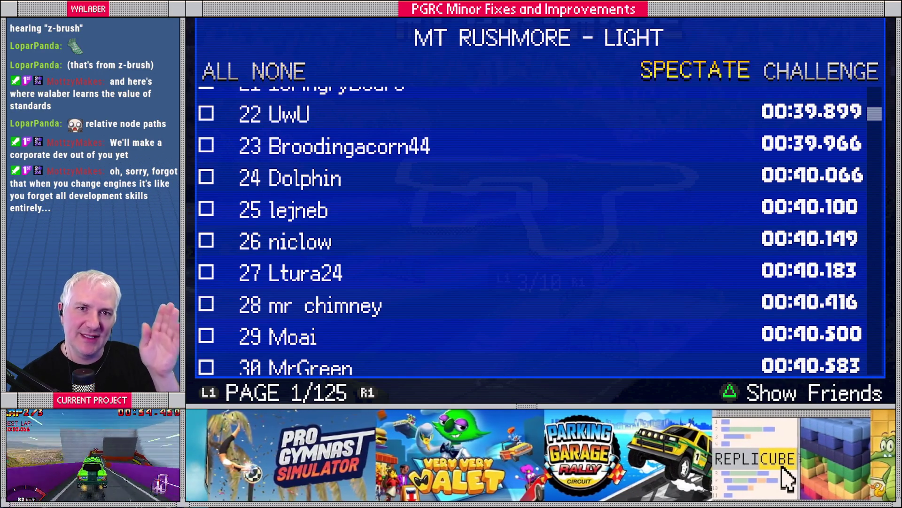
{"action": "key", "text": "Right"}
{"action": "key", "text": "Left"}
{"action": "key", "text": "Left"}
{"action": "key", "text": "Down"}
{"action": "key", "text": "Down"}
{"action": "key", "text": "Down"}
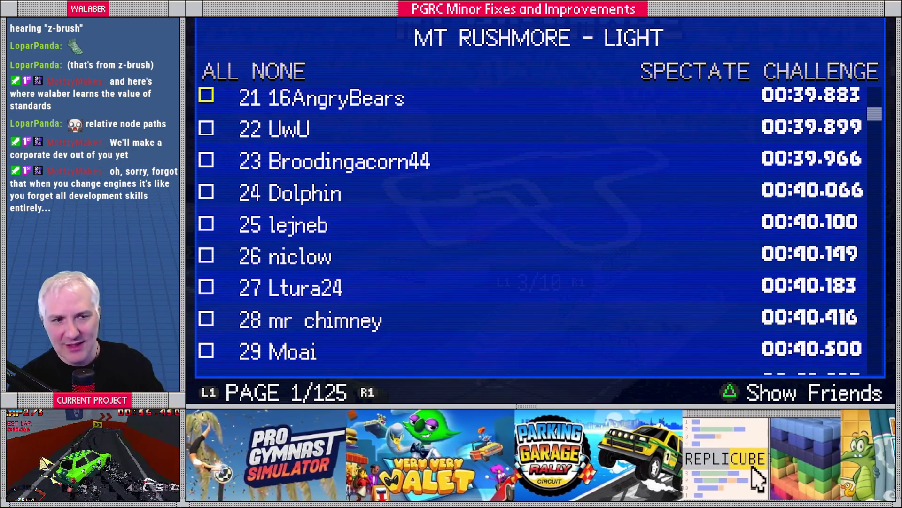
{"action": "key", "text": "Down"}
{"action": "key", "text": "Down"}
{"action": "key", "text": "Down"}
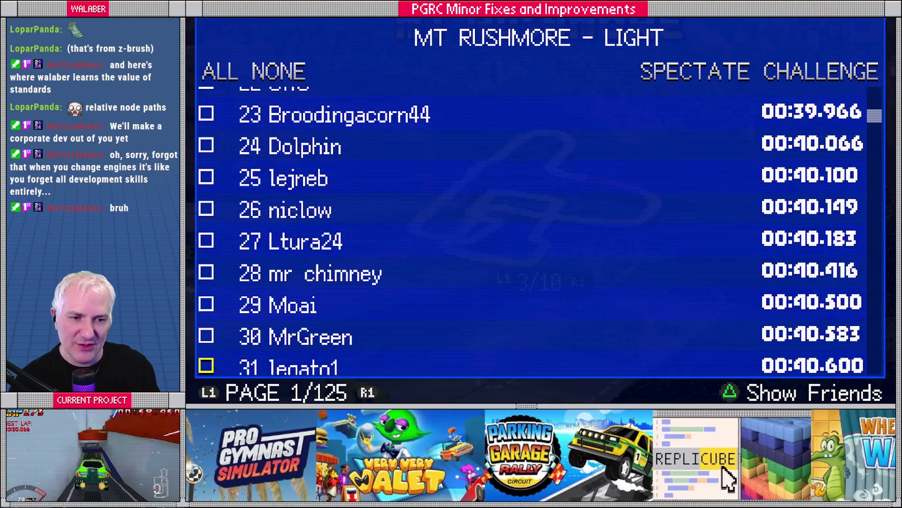
{"action": "key", "text": "Up"}
{"action": "key", "text": "Up"}
{"action": "key", "text": "Up"}
Tick the rank 29–32 ghosts, move to CHALLENGE, then stop the game
{"action": "key", "text": "space"}
{"action": "key", "text": "Down"}
{"action": "key", "text": "space"}
{"action": "key", "text": "Down"}
{"action": "key", "text": "space"}
{"action": "key", "text": "Down"}
{"action": "key", "text": "space"}
{"action": "key", "text": "Tab"}
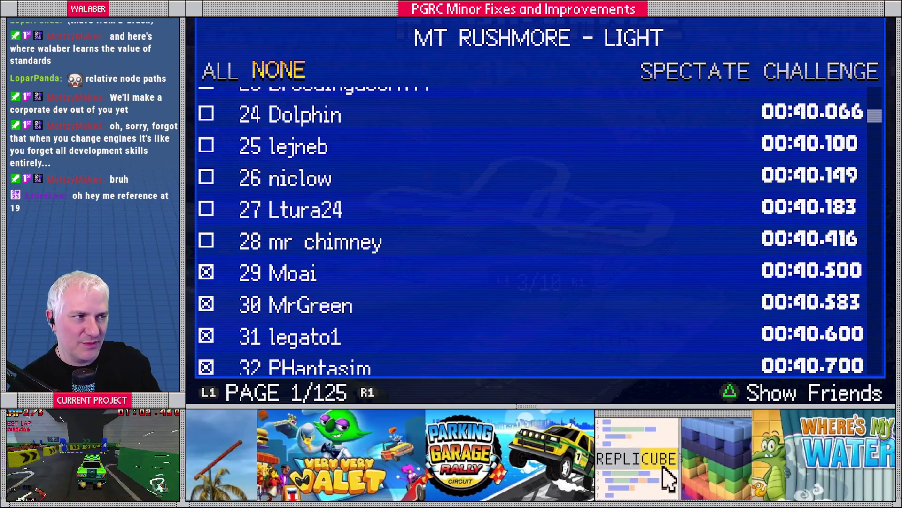
{"action": "key", "text": "Right"}
{"action": "key", "text": "Right"}
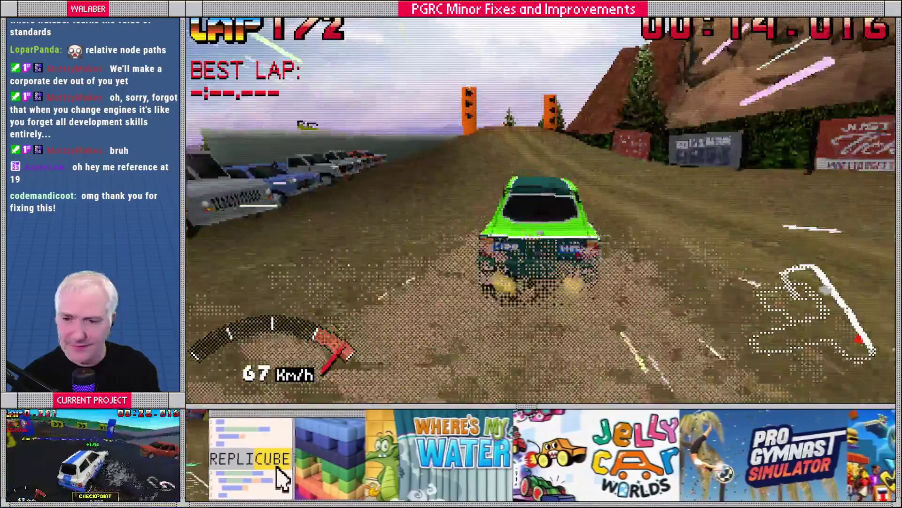
{"action": "key", "text": "F8"}
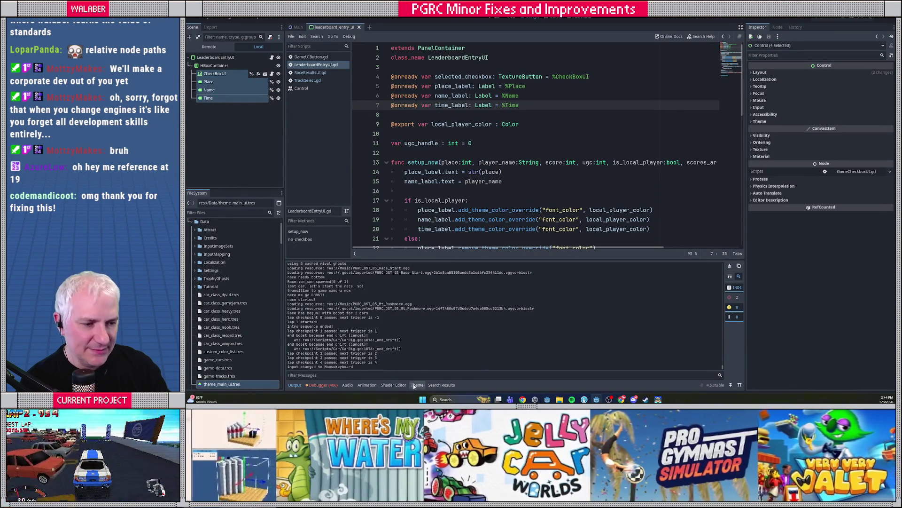
Examine the ListEntryPanel StyleBox BG Color in the Theme editor, then rerun the game
{"action": "left_click", "coordinate": [728, 306]}
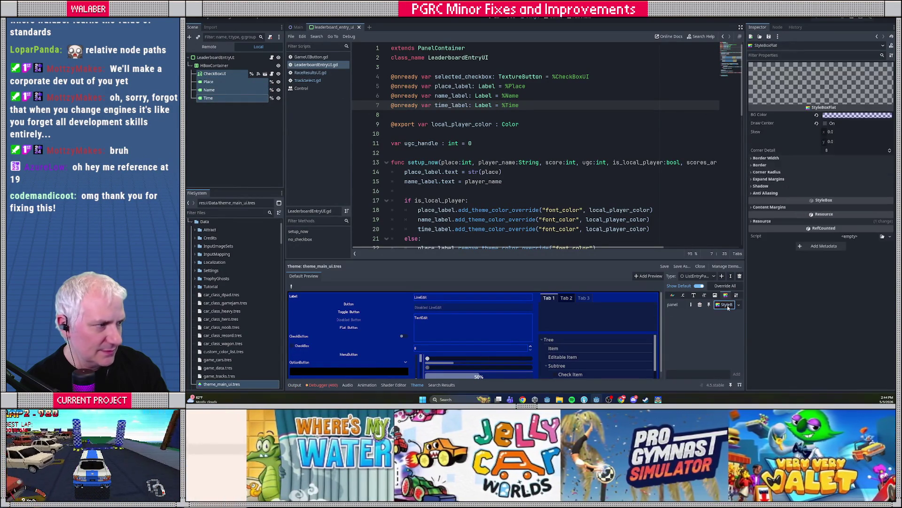
{"action": "left_click", "coordinate": [704, 277]}
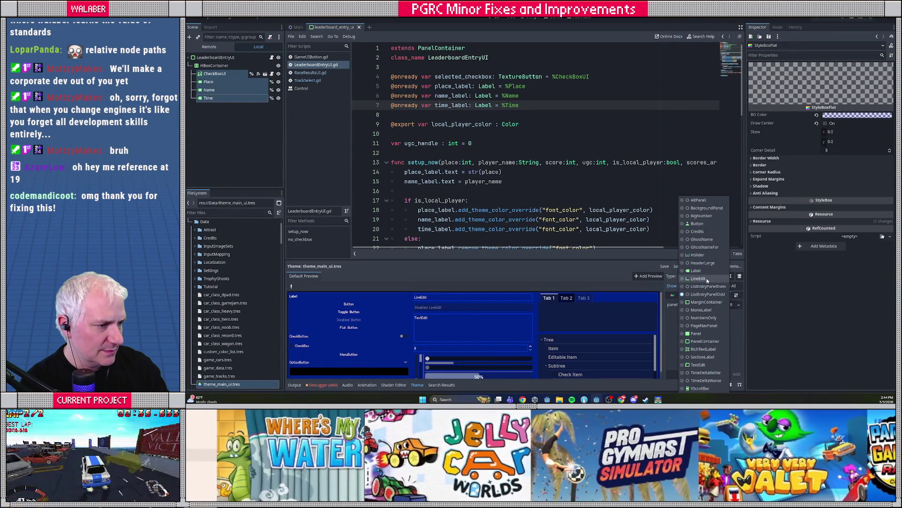
{"action": "left_click", "coordinate": [709, 290]}
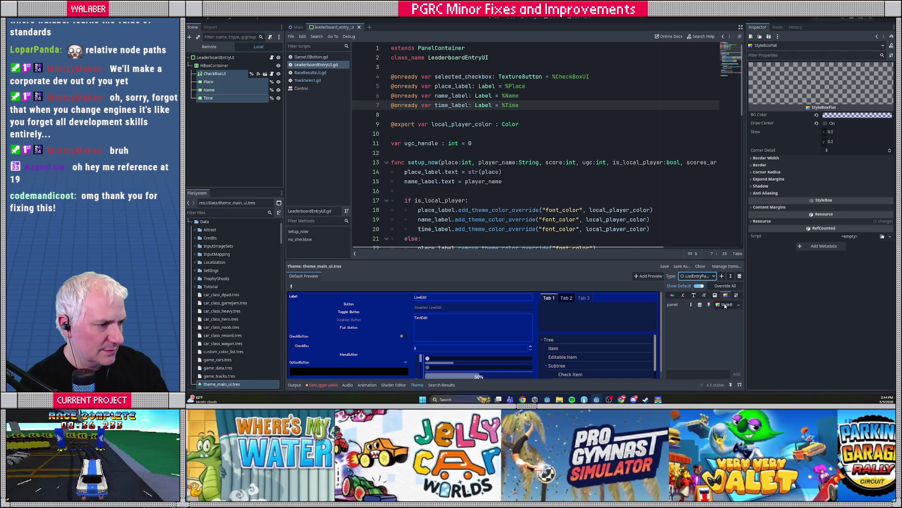
{"action": "left_click", "coordinate": [840, 117]}
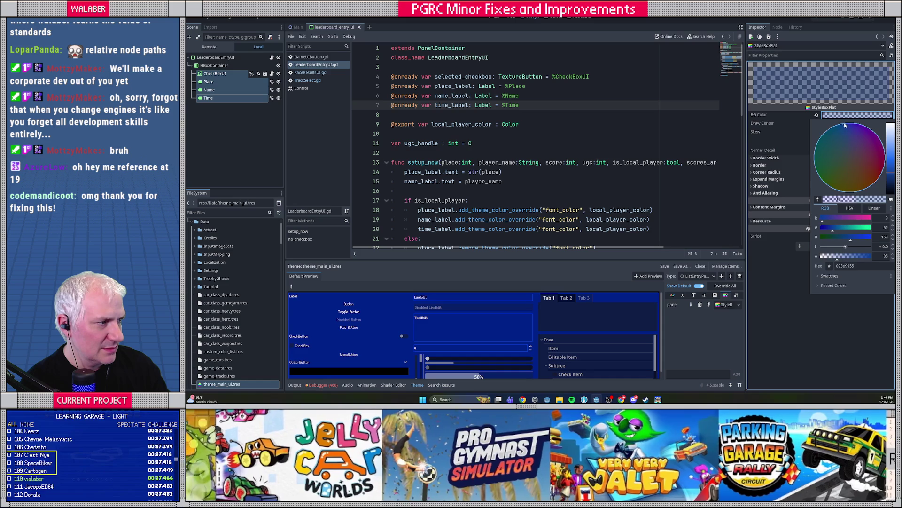
{"action": "left_click", "coordinate": [788, 235]}
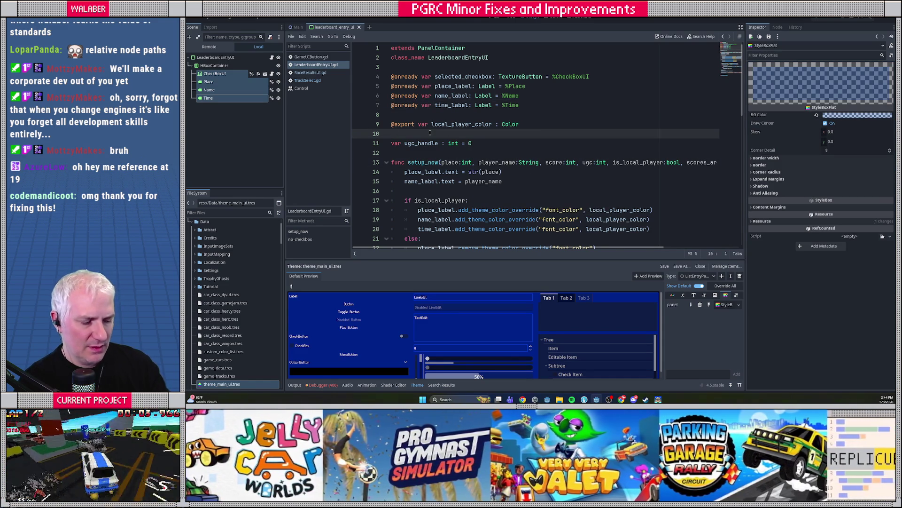
{"action": "key", "text": "F5"}
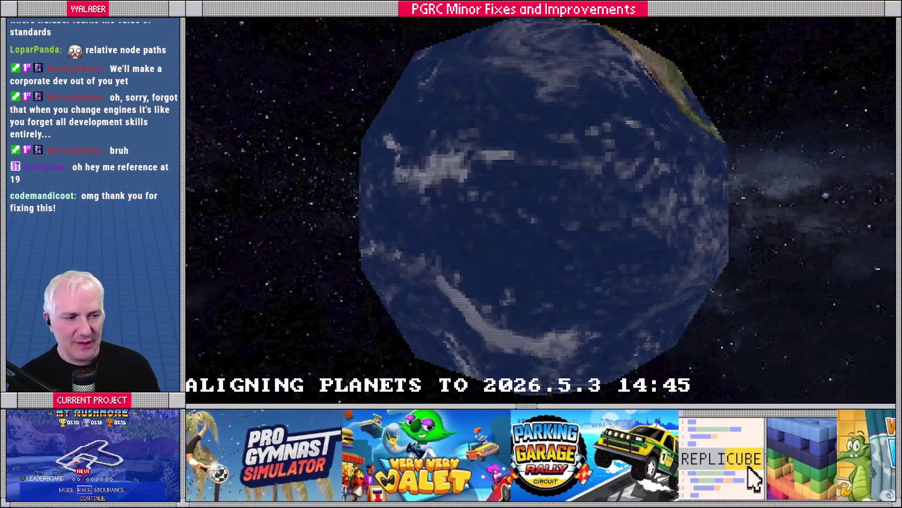
Skip the demo, go through Single Player setup and select the Naples Cave Park track
{"action": "key", "text": "Return"}
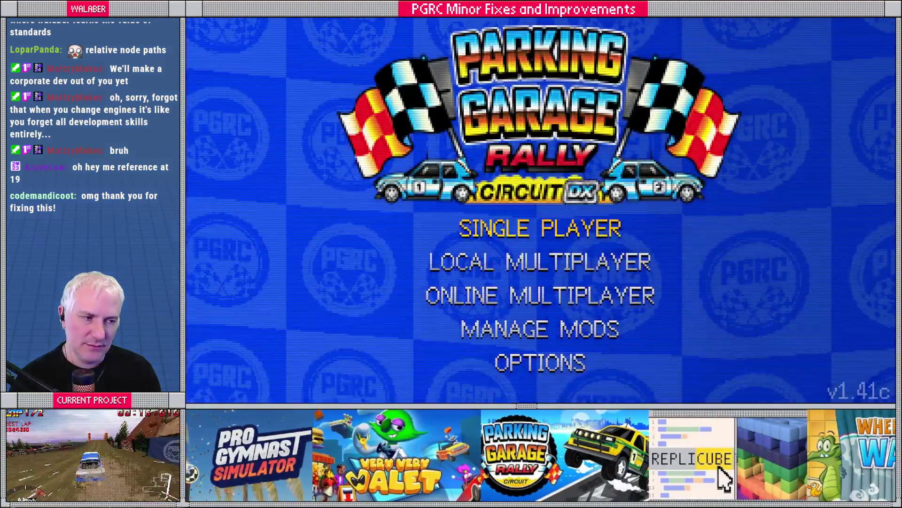
{"action": "key", "text": "Return"}
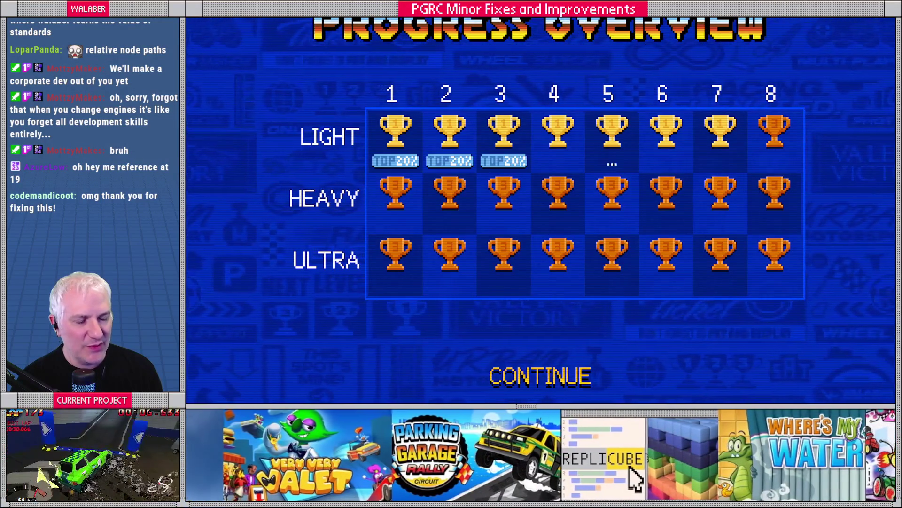
{"action": "key", "text": "Return"}
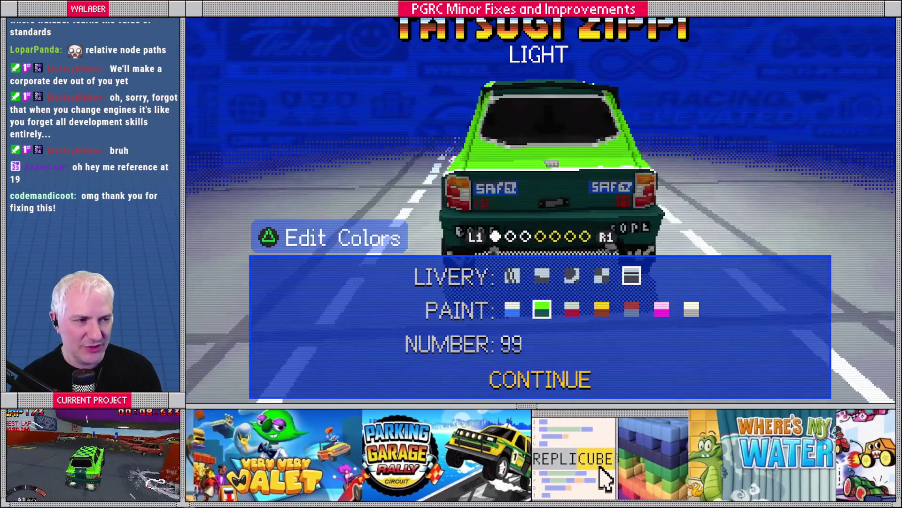
{"action": "key", "text": "Return"}
{"action": "key", "text": "Right"}
{"action": "key", "text": "Right"}
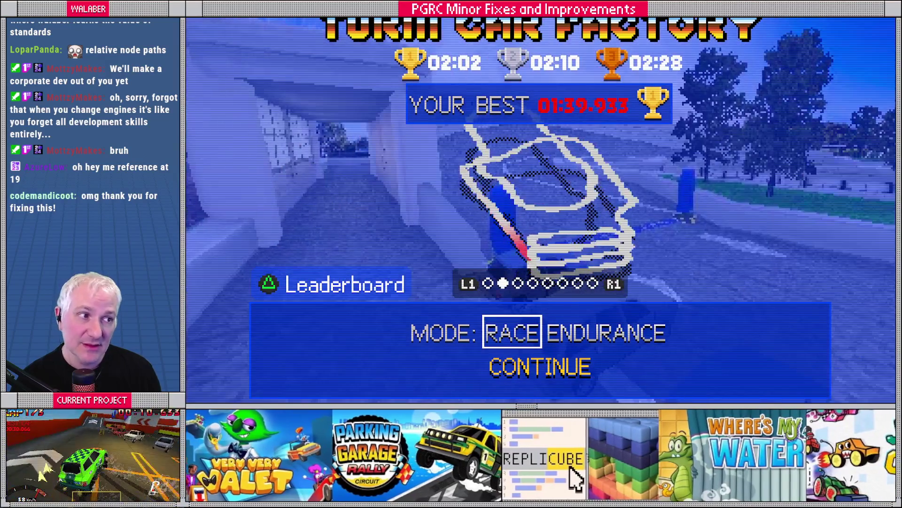
{"action": "key", "text": "Right"}
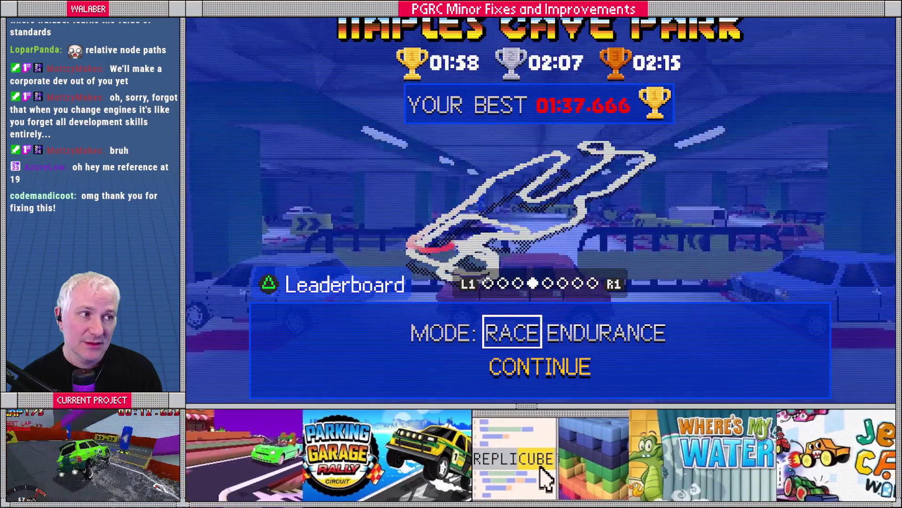
{"action": "key", "text": "Right"}
{"action": "key", "text": "Left"}
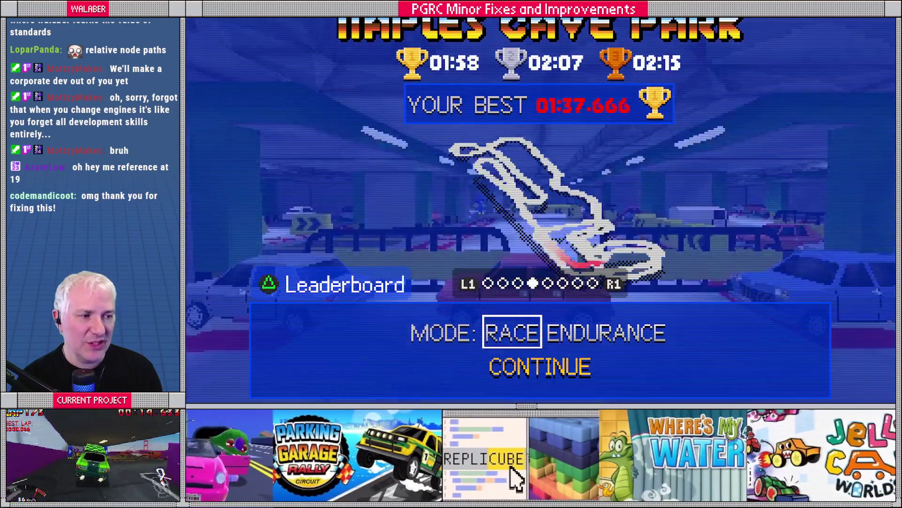
Open the Naples Cave Park leaderboard and move down past rank 19
{"action": "key", "text": "Tab"}
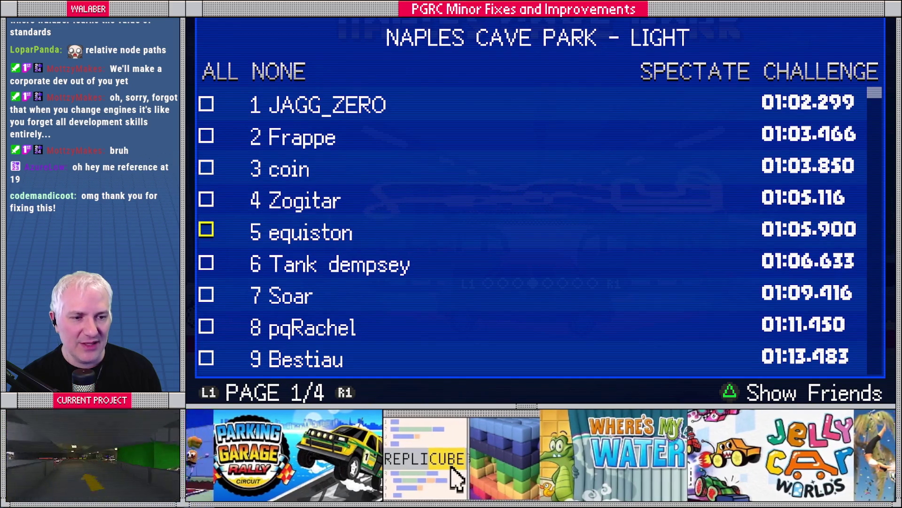
{"action": "key", "text": "Down"}
{"action": "key", "text": "Down"}
{"action": "key", "text": "Down"}
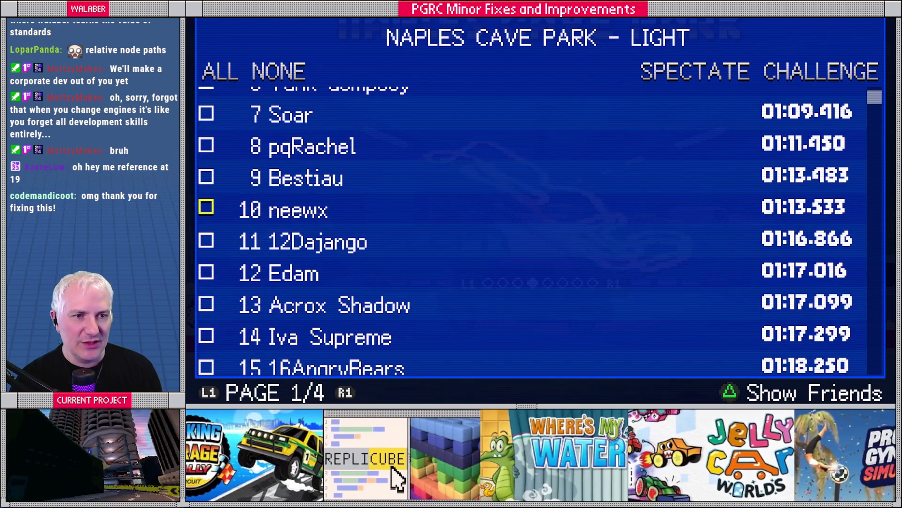
{"action": "key", "text": "Up"}
{"action": "key", "text": "Up"}
{"action": "key", "text": "Up"}
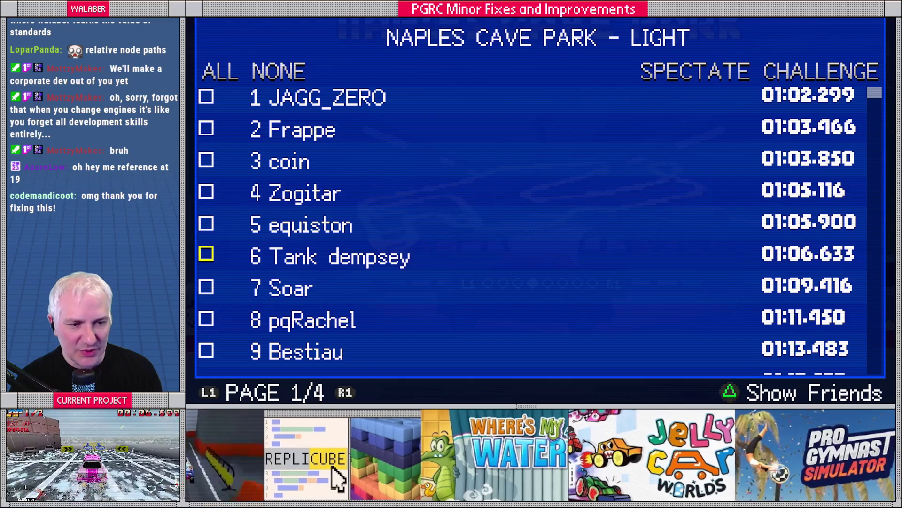
{"action": "key", "text": "Down"}
{"action": "key", "text": "Down"}
{"action": "key", "text": "Down"}
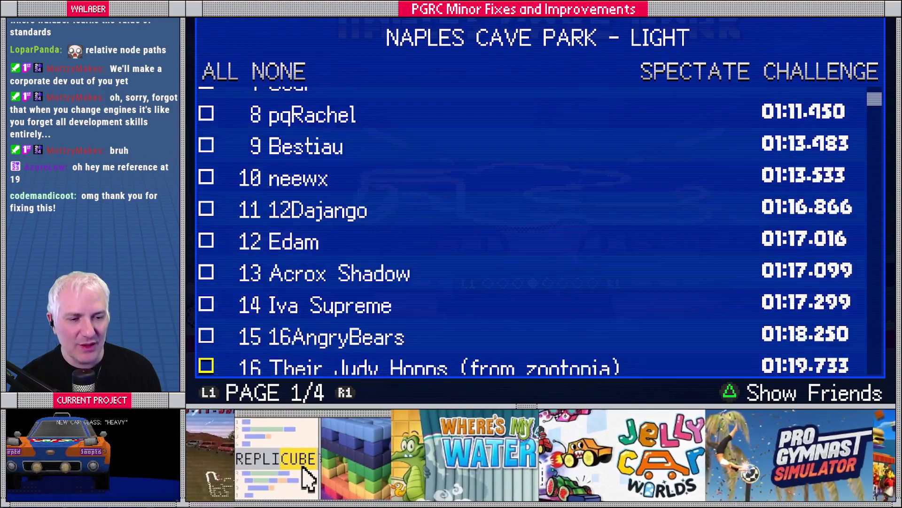
{"action": "key", "text": "Down"}
{"action": "key", "text": "Down"}
{"action": "key", "text": "Down"}
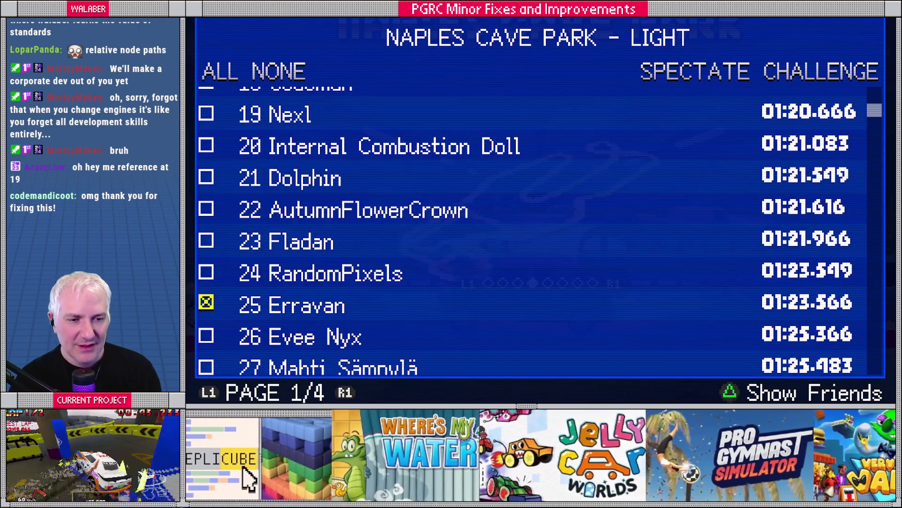
Tick the lower leaderboard rows, ranks 27 through 32, as ghosts
{"action": "key", "text": "Down"}
{"action": "key", "text": "space"}
{"action": "key", "text": "Down"}
{"action": "key", "text": "space"}
{"action": "key", "text": "Down"}
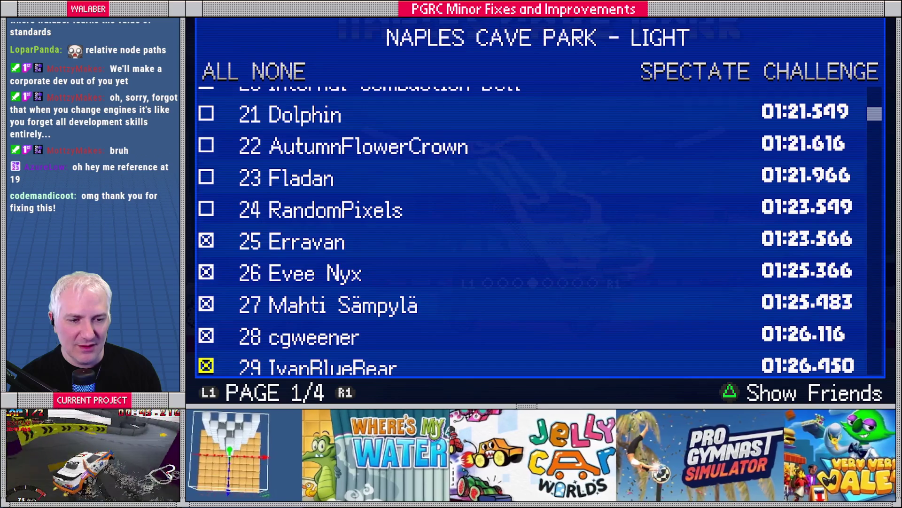
{"action": "key", "text": "Down"}
{"action": "key", "text": "space"}
{"action": "key", "text": "Down"}
{"action": "key", "text": "space"}
{"action": "key", "text": "Down"}
{"action": "key", "text": "space"}
{"action": "key", "text": "Down"}
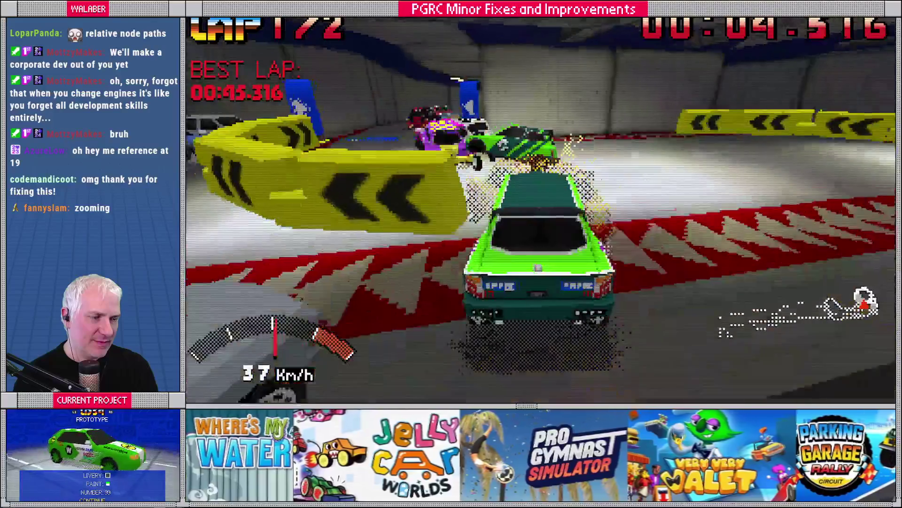
Pause the race and set Gameplay ghost opacity to 10%
{"action": "key", "text": "Escape"}
{"action": "key", "text": "Return"}
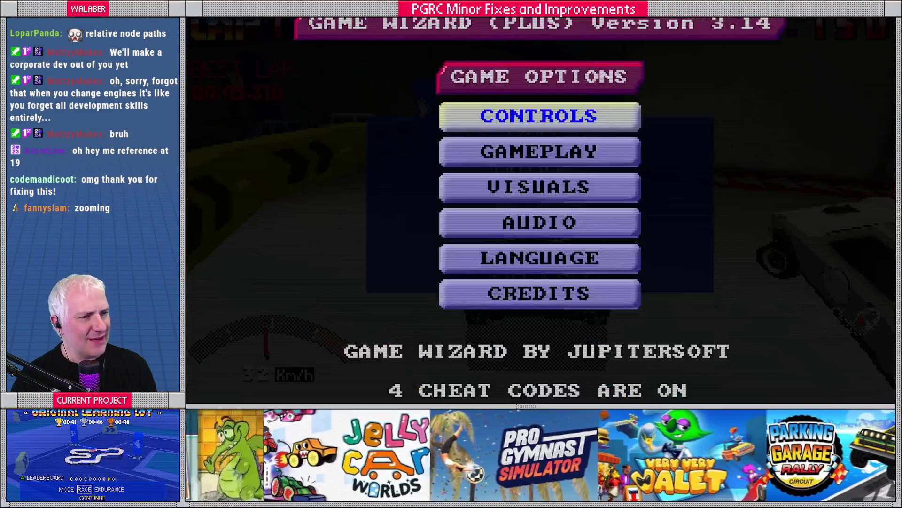
{"action": "key", "text": "Down"}
{"action": "key", "text": "Return"}
{"action": "key", "text": "Down"}
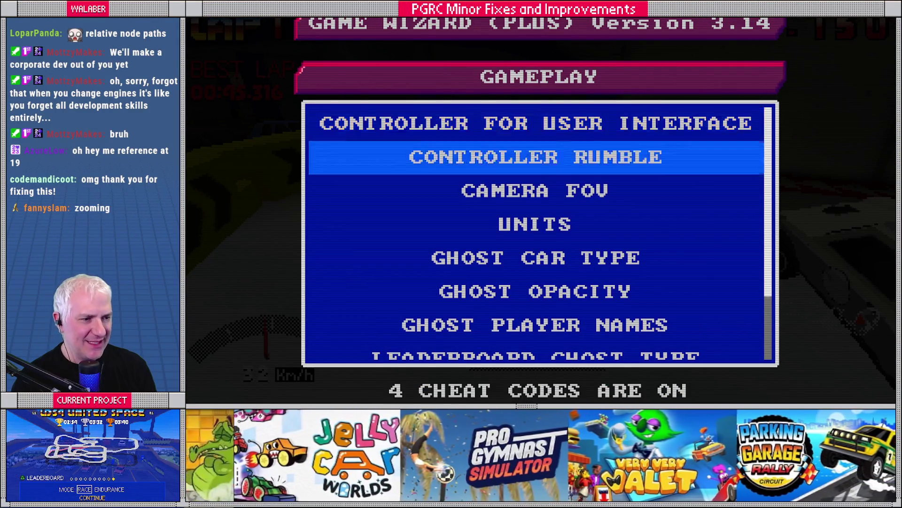
{"action": "key", "text": "Down"}
{"action": "key", "text": "Down"}
{"action": "key", "text": "Down"}
{"action": "key", "text": "Return"}
{"action": "key", "text": "Escape"}
{"action": "key", "text": "Down"}
{"action": "key", "text": "Return"}
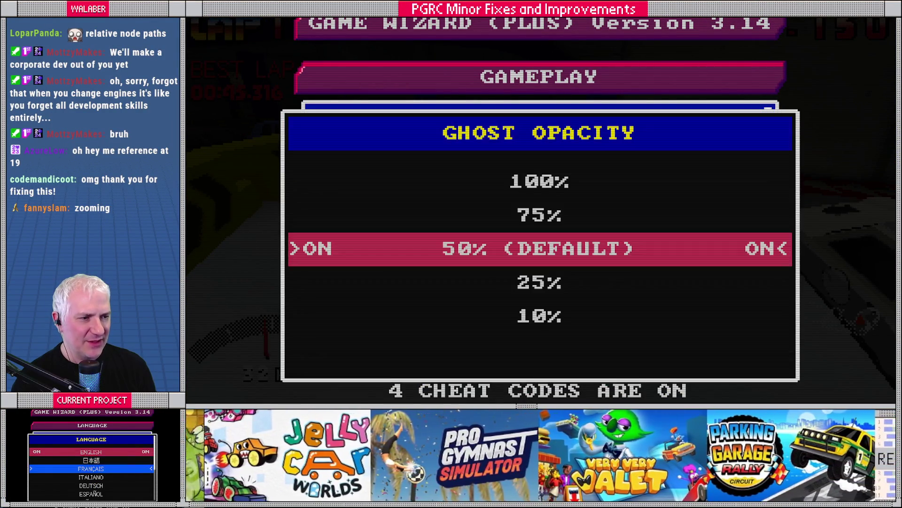
{"action": "key", "text": "Down"}
{"action": "key", "text": "Down"}
{"action": "key", "text": "Return"}
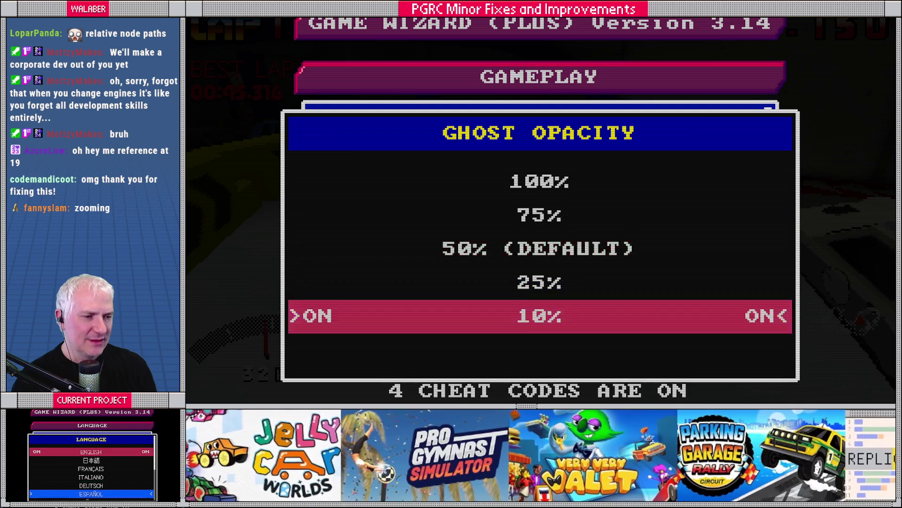
{"action": "key", "text": "Escape"}
{"action": "key", "text": "Escape"}
{"action": "key", "text": "Down"}
{"action": "key", "text": "Down"}
Resume the race briefly, then pause and close the game with F8
{"action": "key", "text": "Up"}
{"action": "key", "text": "Return"}
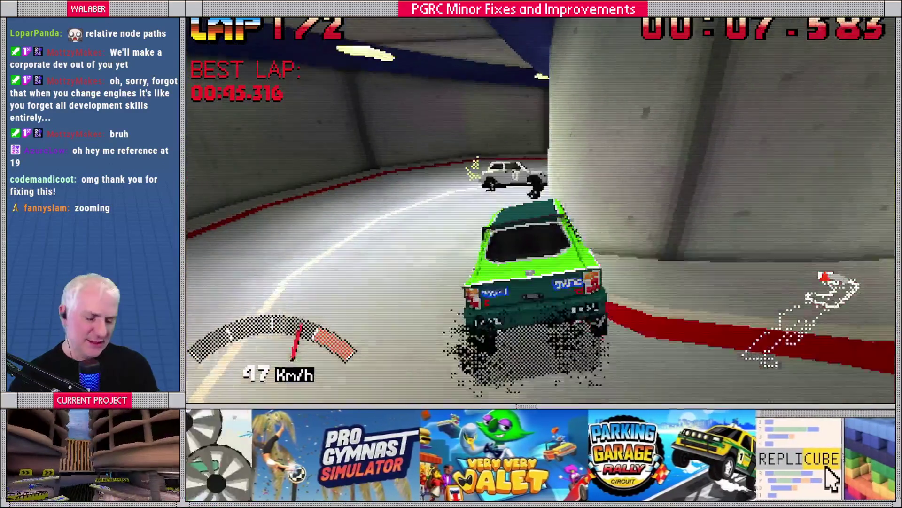
{"action": "key", "text": "Escape"}
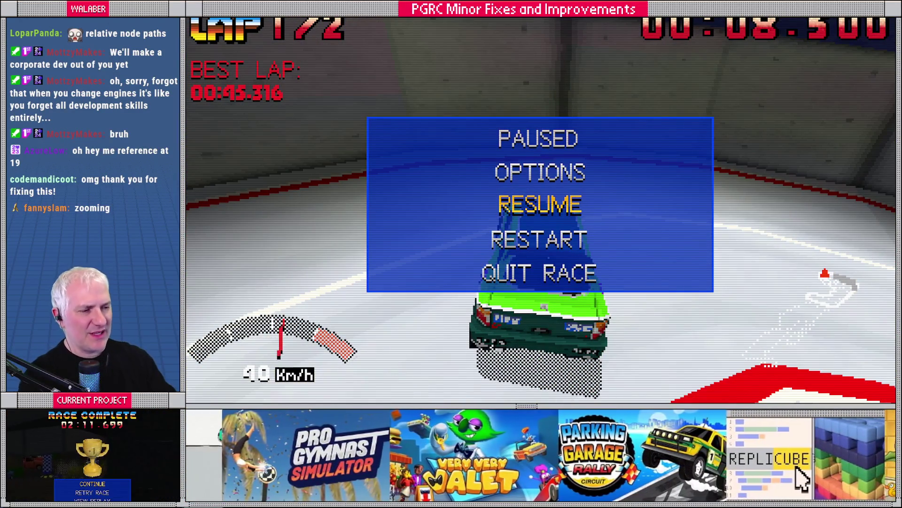
{"action": "key", "text": "F8"}
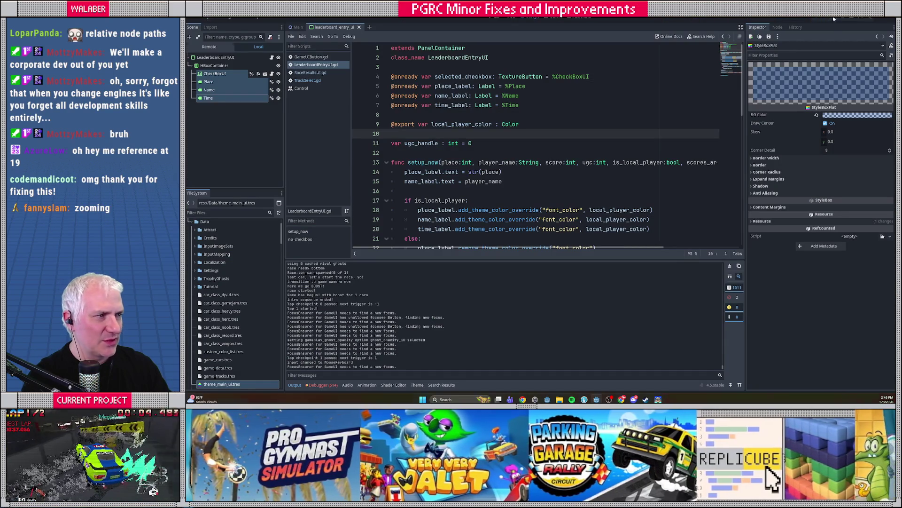
Open TrackSelect.gd with the side docks hidden for a full-width code view
{"action": "left_click", "coordinate": [740, 27]}
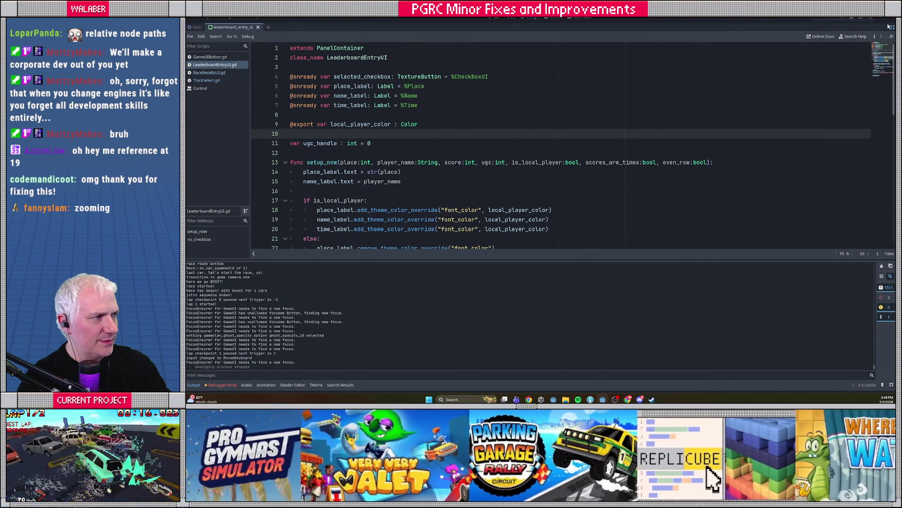
{"action": "left_click", "coordinate": [892, 27]}
{"action": "left_click", "coordinate": [314, 81]}
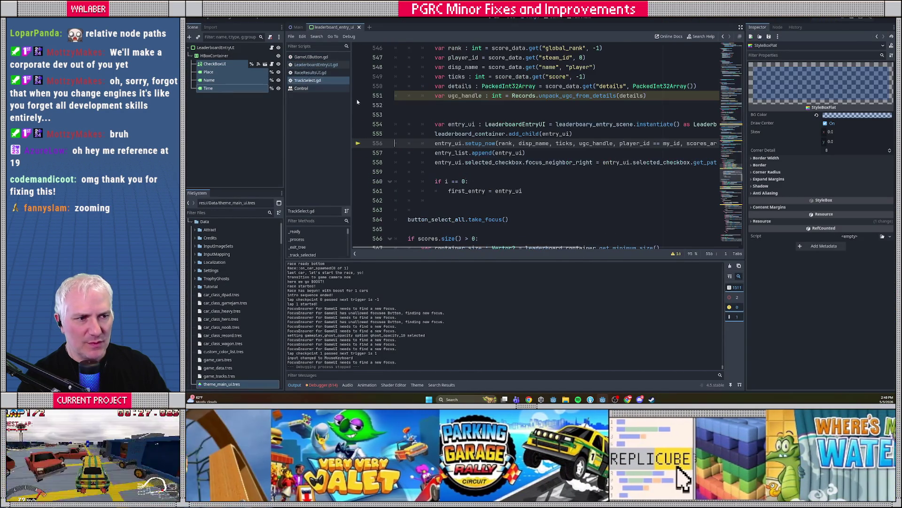
{"action": "left_click", "coordinate": [741, 27]}
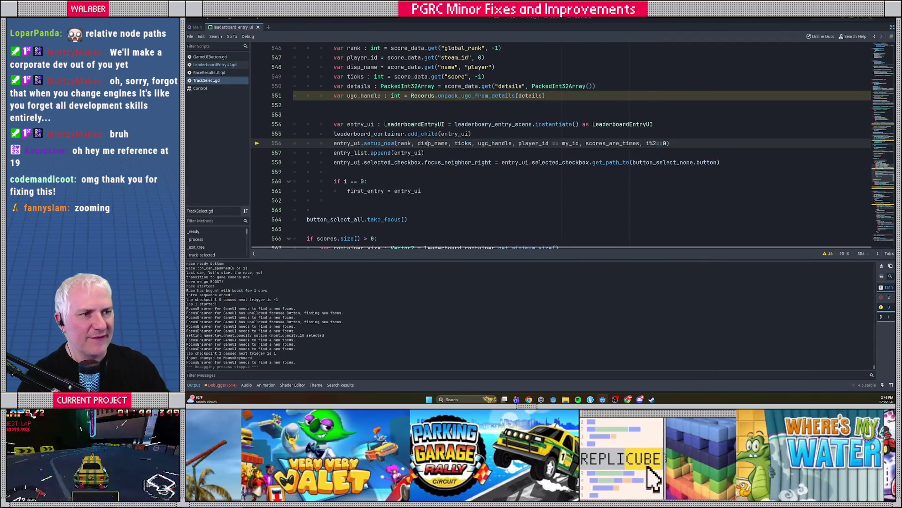
{"action": "left_click", "coordinate": [414, 115]}
Search the script for 'challenge' and jump to _download_selected_ghosts_and_play's definition
{"action": "key", "text": "ctrl+f"}
{"action": "type", "text": "challenge"}
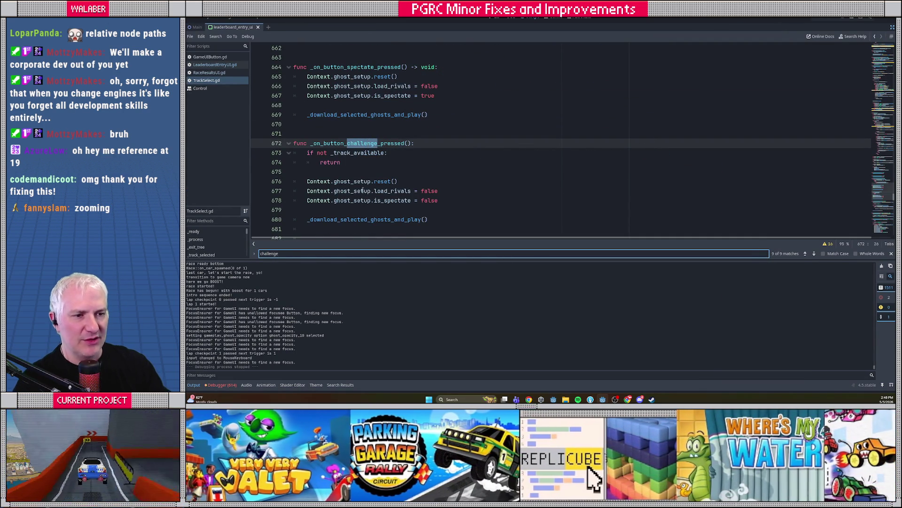
{"action": "scroll", "coordinate": [389, 176], "scroll_direction": "down", "scroll_amount": 2}
{"action": "left_click", "coordinate": [370, 162]}
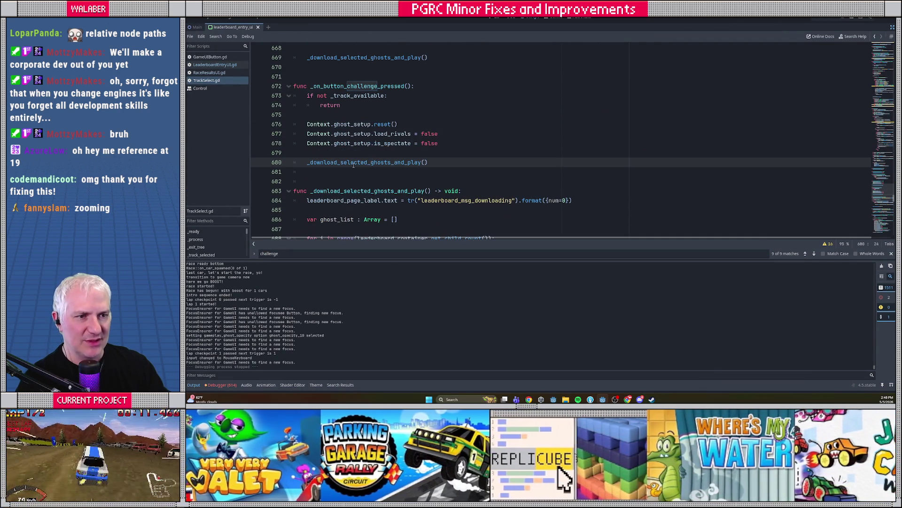
{"action": "left_click", "coordinate": [340, 163], "text": "ctrl"}
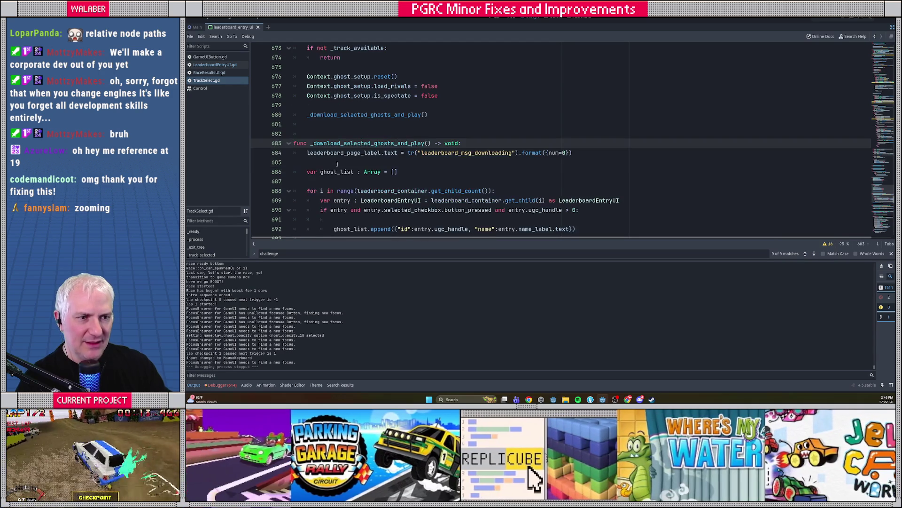
Scroll to _did_download_ghost and select the custom_opacity = 1.0 line
{"action": "scroll", "coordinate": [304, 162], "scroll_direction": "down", "scroll_amount": 3}
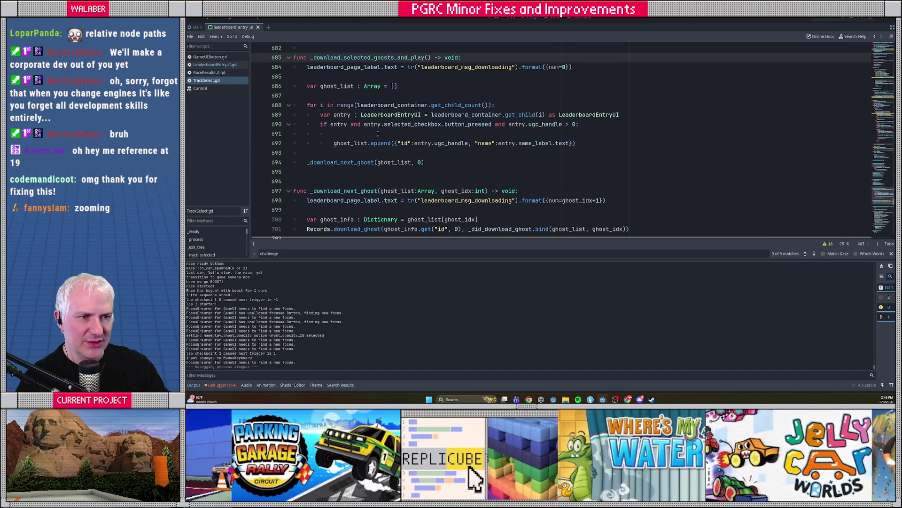
{"action": "scroll", "coordinate": [367, 154], "scroll_direction": "down", "scroll_amount": 2}
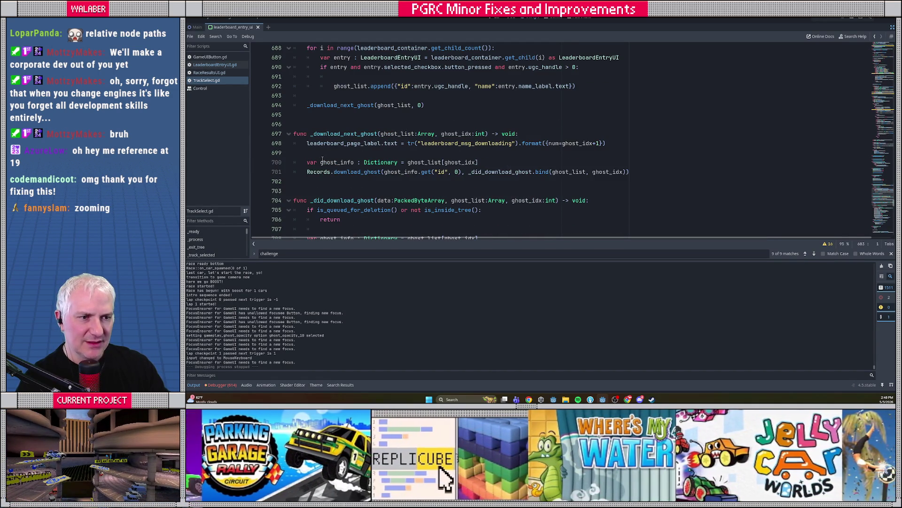
{"action": "scroll", "coordinate": [338, 160], "scroll_direction": "down", "scroll_amount": 6}
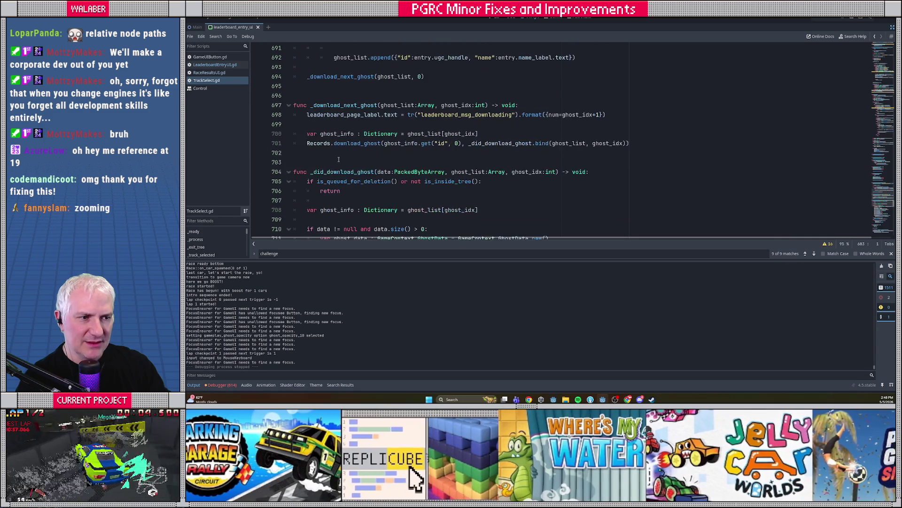
{"action": "scroll", "coordinate": [317, 153], "scroll_direction": "down", "scroll_amount": 3}
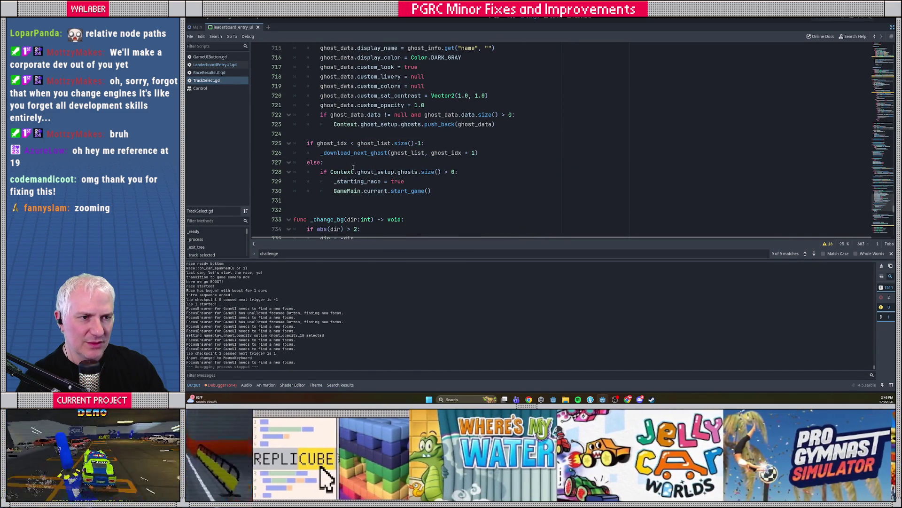
{"action": "scroll", "coordinate": [382, 166], "scroll_direction": "up", "scroll_amount": 3}
{"action": "left_click_drag", "start_coordinate": [320, 105], "coordinate": [563, 202]}
{"action": "left_click", "coordinate": [563, 203]}
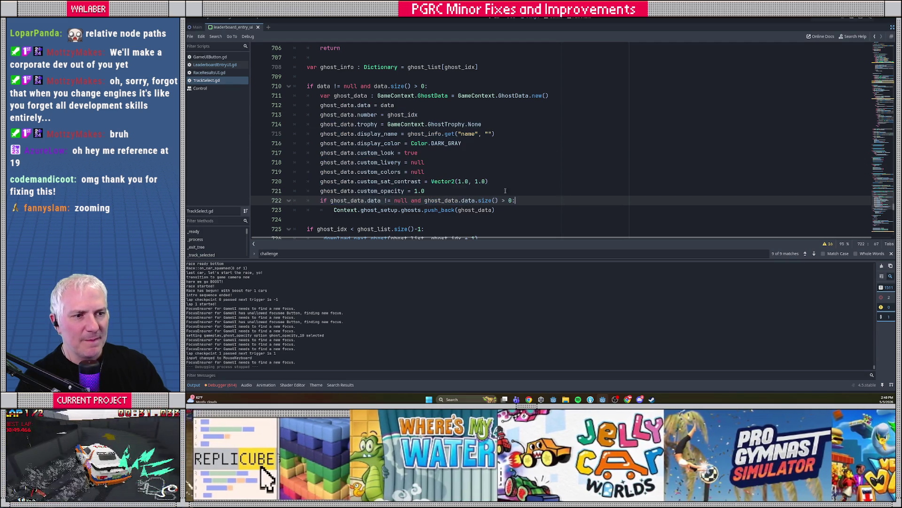
{"action": "left_click_drag", "start_coordinate": [321, 191], "coordinate": [461, 191]}
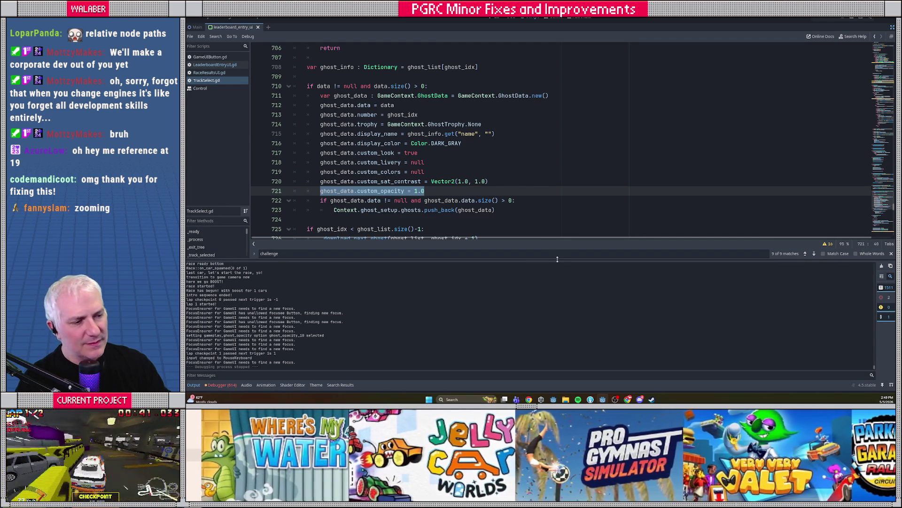
Enlarge the code view, select custom_opacity and search the whole project for it
{"action": "left_click_drag", "start_coordinate": [558, 259], "coordinate": [549, 318]}
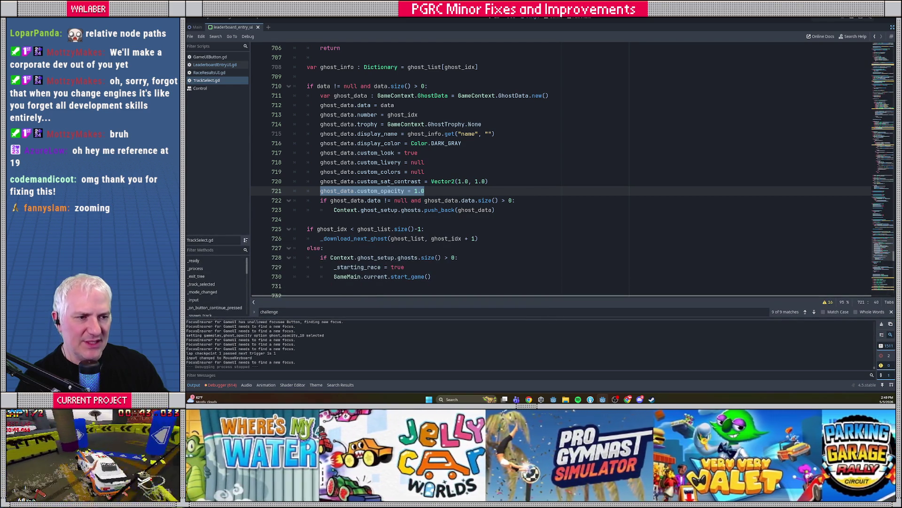
{"action": "scroll", "coordinate": [478, 184], "scroll_direction": "up", "scroll_amount": 2}
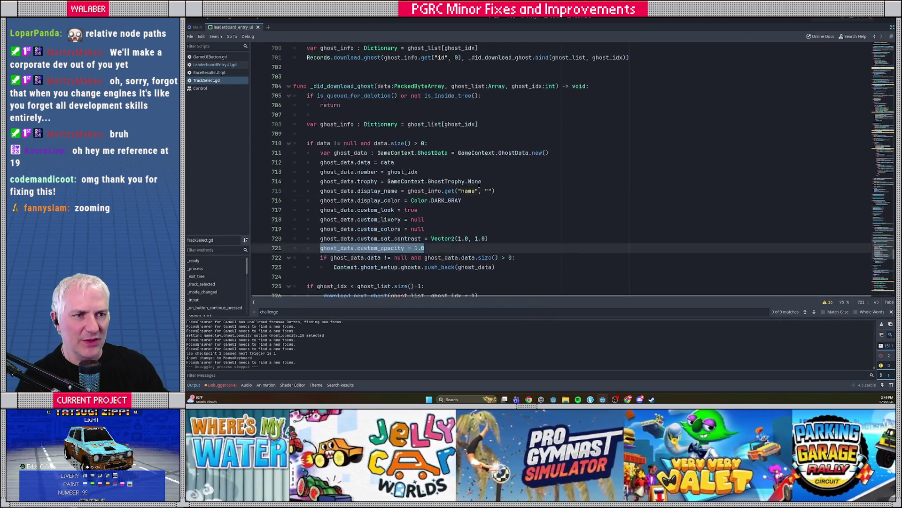
{"action": "scroll", "coordinate": [479, 185], "scroll_direction": "up", "scroll_amount": 4}
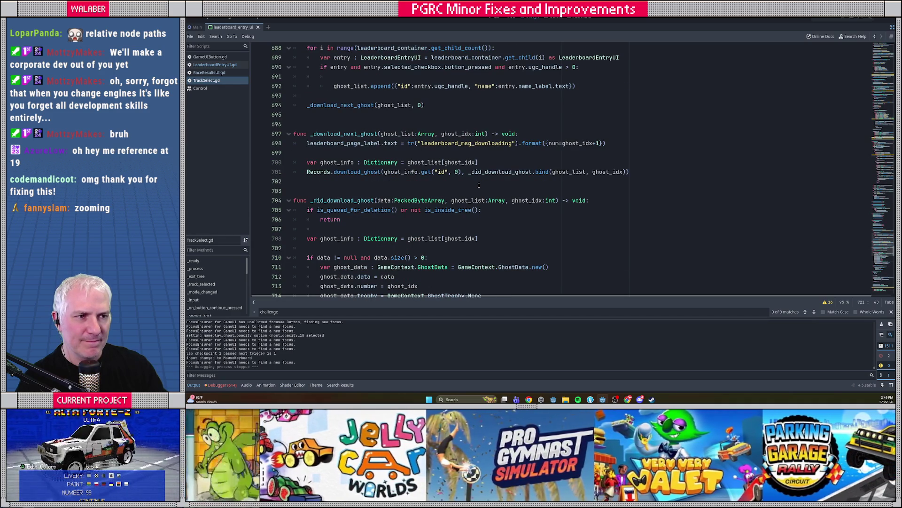
{"action": "scroll", "coordinate": [479, 184], "scroll_direction": "down", "scroll_amount": 5}
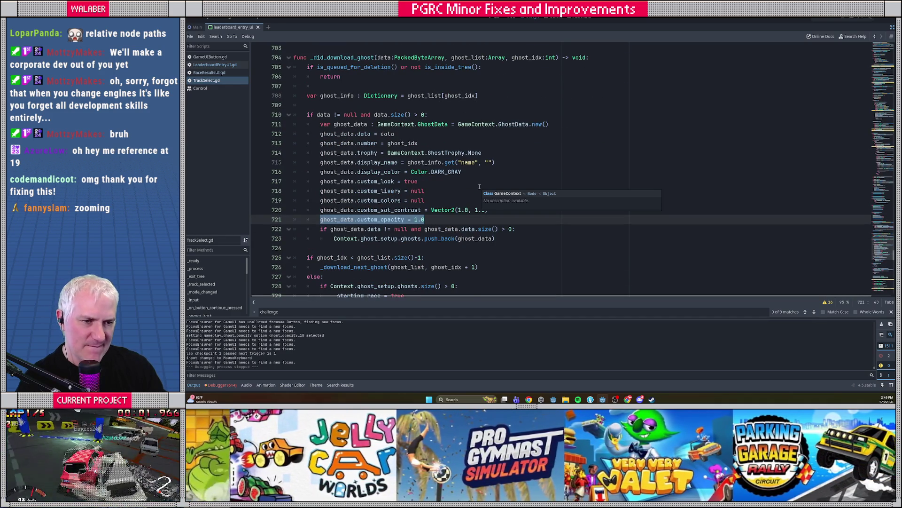
{"action": "scroll", "coordinate": [480, 187], "scroll_direction": "down", "scroll_amount": 2}
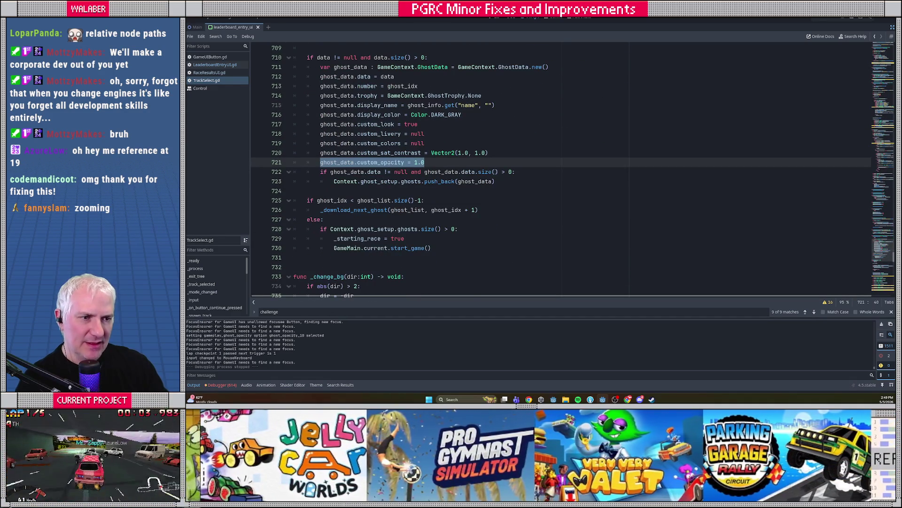
{"action": "double_click", "coordinate": [388, 162]}
{"action": "key", "text": "ctrl+shift+f"}
{"action": "key", "text": "Return"}
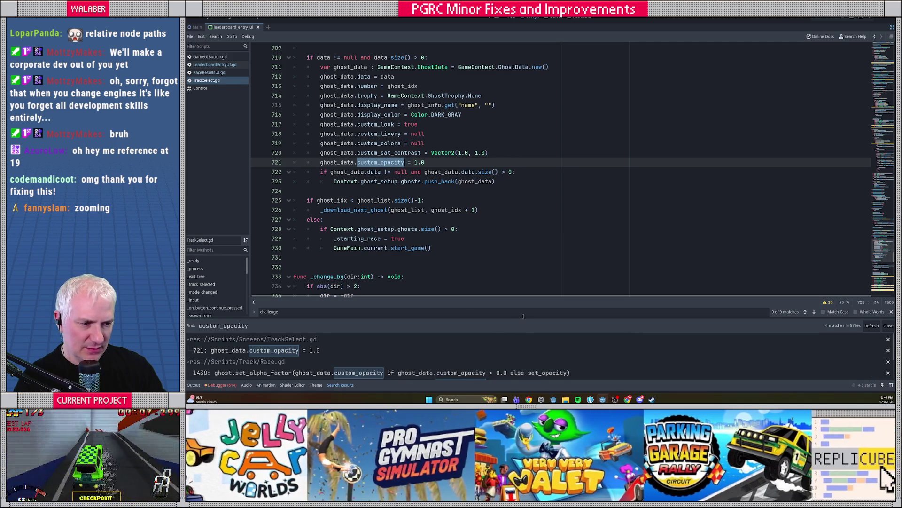
Resize the search results panel to read all custom_opacity matches, then restore code room
{"action": "left_click_drag", "start_coordinate": [524, 319], "coordinate": [526, 270]}
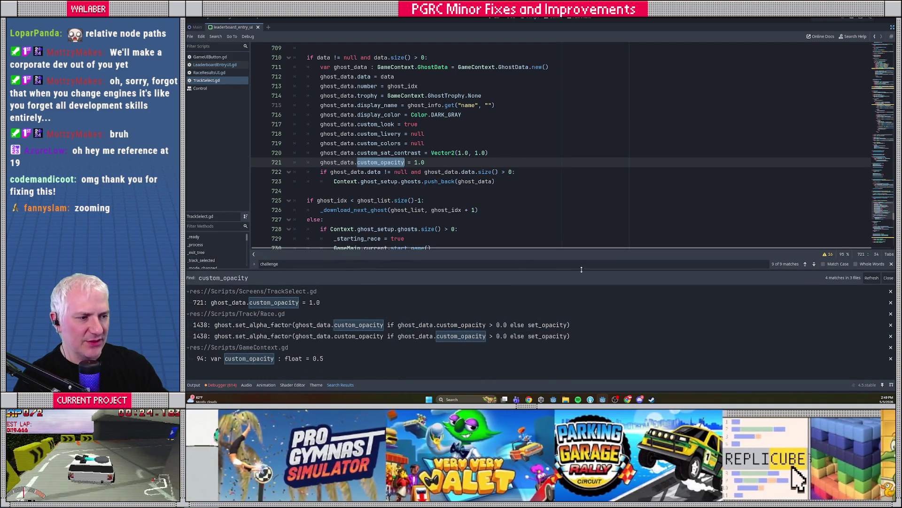
{"action": "left_click_drag", "start_coordinate": [577, 269], "coordinate": [576, 310]}
{"action": "left_click", "coordinate": [466, 201]}
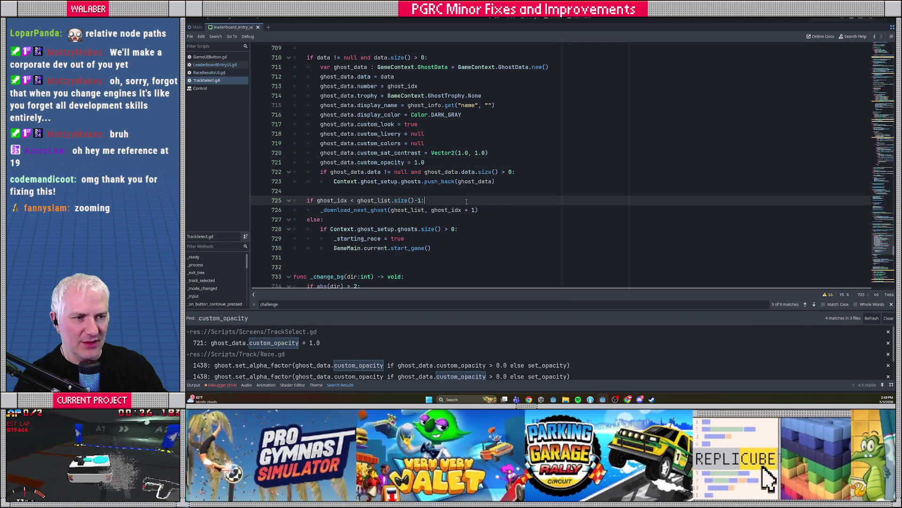
Wrap custom_opacity = 1.0 in an if Context.ghost_setup.is_spectate check after line 720
{"action": "left_click", "coordinate": [508, 155]}
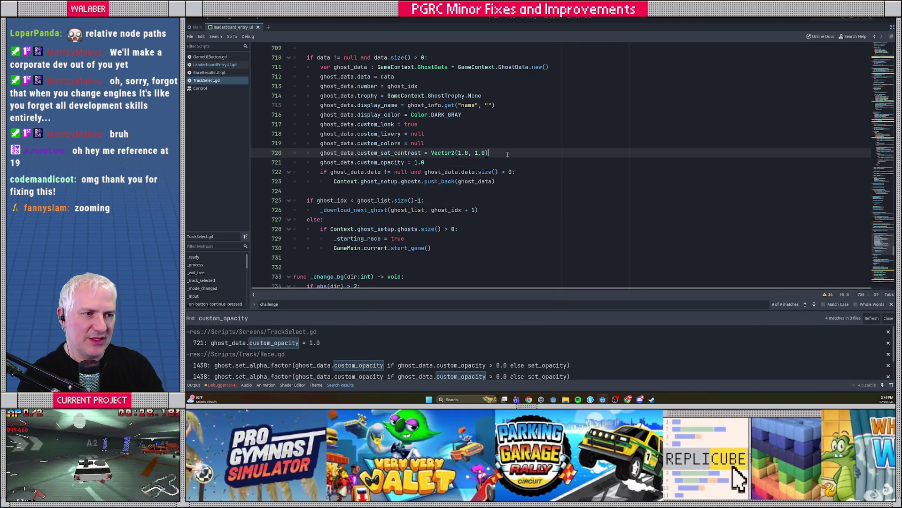
{"action": "key", "text": "Return"}
{"action": "type", "text": "if"}
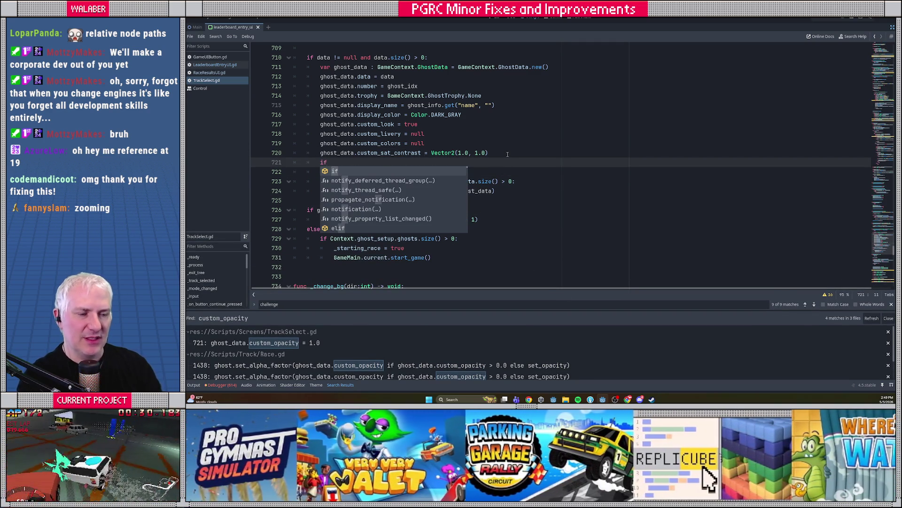
{"action": "scroll", "coordinate": [514, 148], "scroll_direction": "up", "scroll_amount": 10}
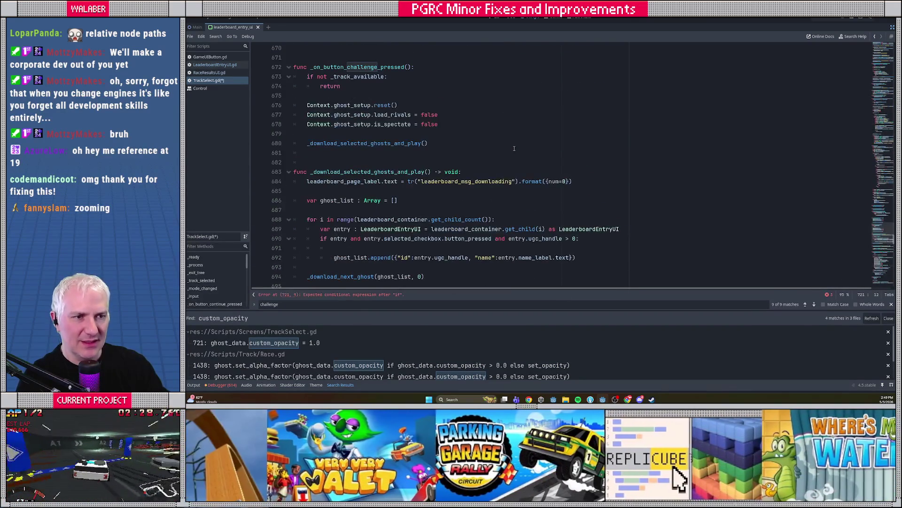
{"action": "type", "text": "Context."}
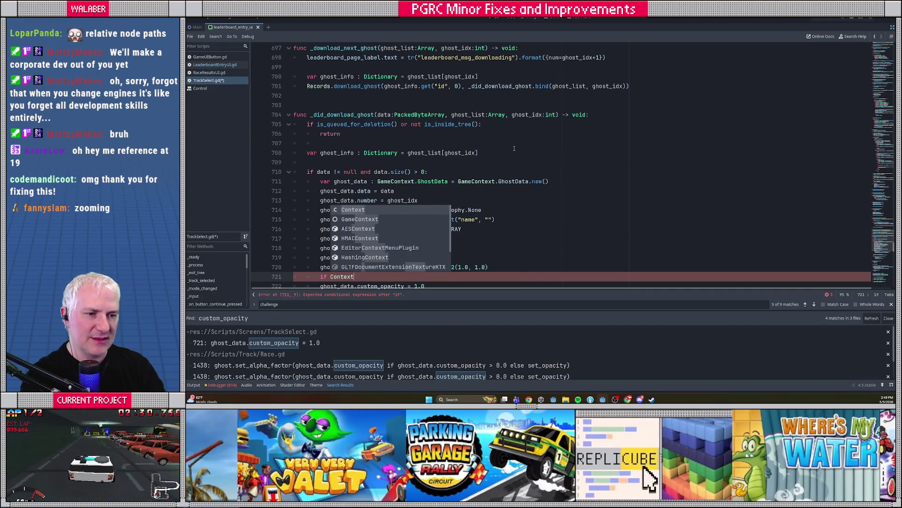
{"action": "scroll", "coordinate": [514, 149], "scroll_direction": "up", "scroll_amount": 9}
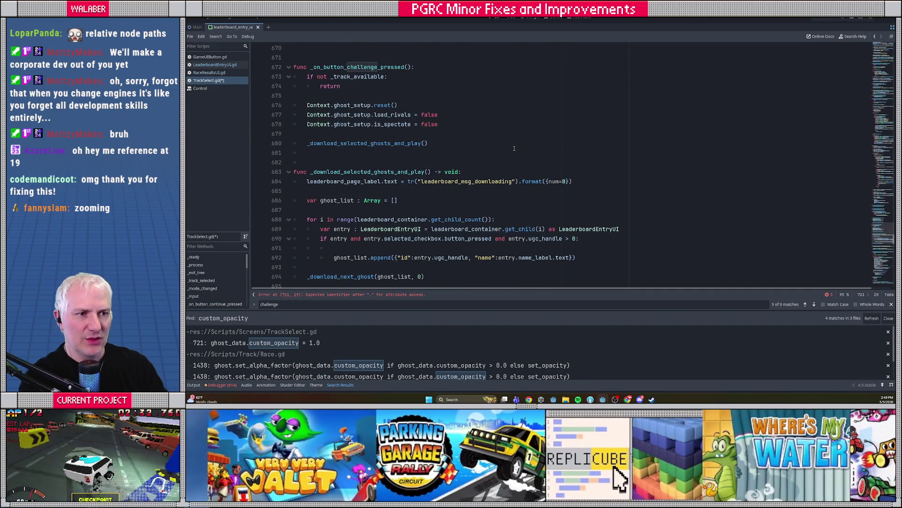
{"action": "type", "text": "ghost_setup.is"}
{"action": "key", "text": "Return"}
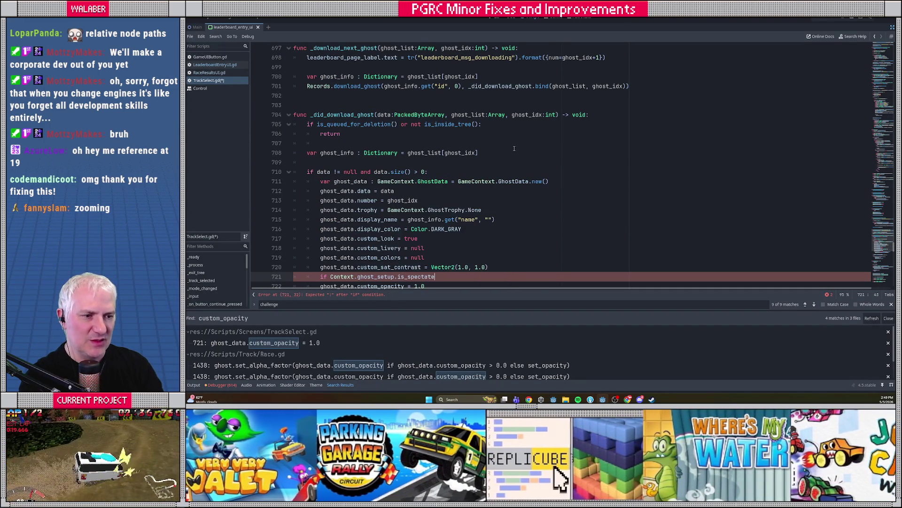
{"action": "key", "text": "Down"}
{"action": "key", "text": "Home"}
{"action": "key", "text": "Tab"}
Add a comment above: fully opaque ghosts only in SPECTATE mode, not CHALLENGE
{"action": "key", "text": "Up"}
{"action": "key", "text": "Home"}
{"action": "key", "text": "Return"}
{"action": "key", "text": "Up"}
{"action": "type", "text": "hange: "}
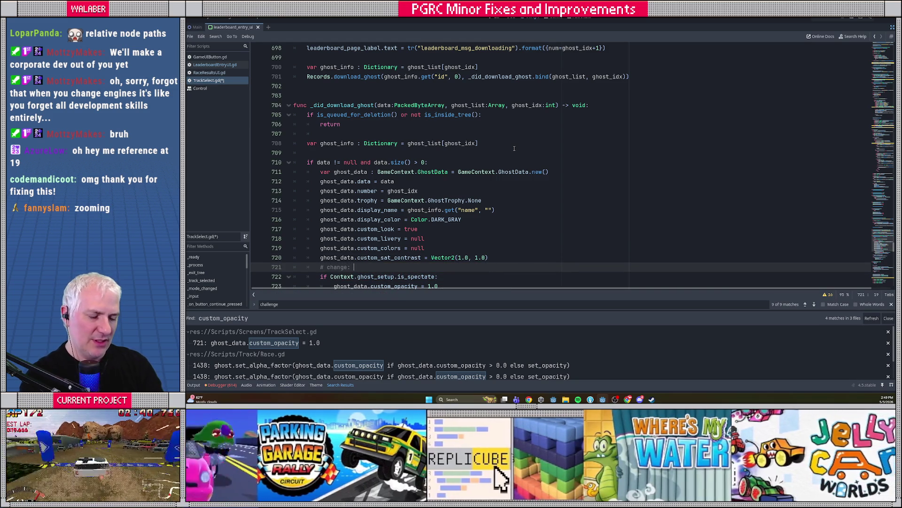
{"action": "type", "text": "fully opaq"}
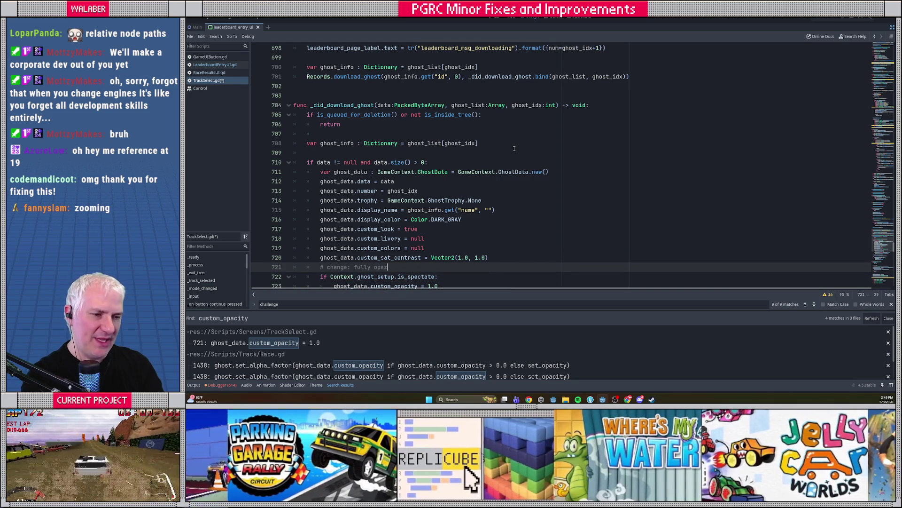
{"action": "type", "text": "ue "}
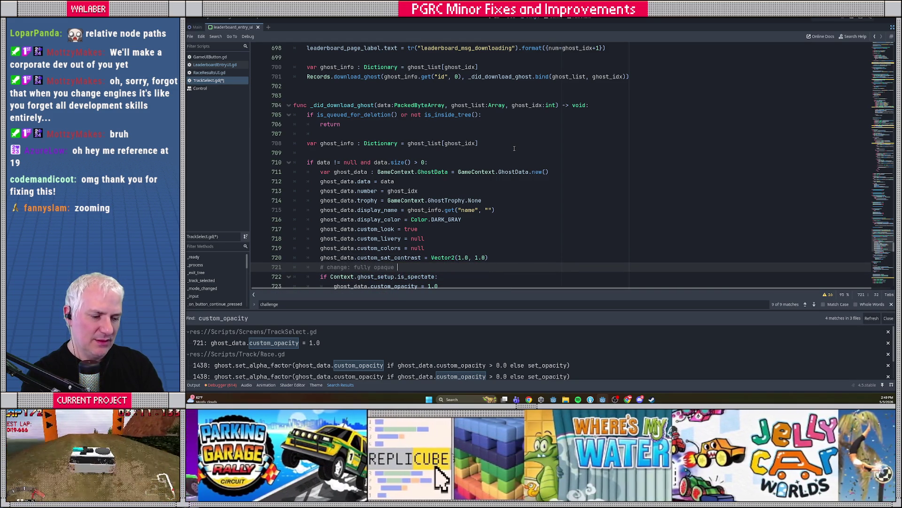
{"action": "type", "text": "ghosts onl"}
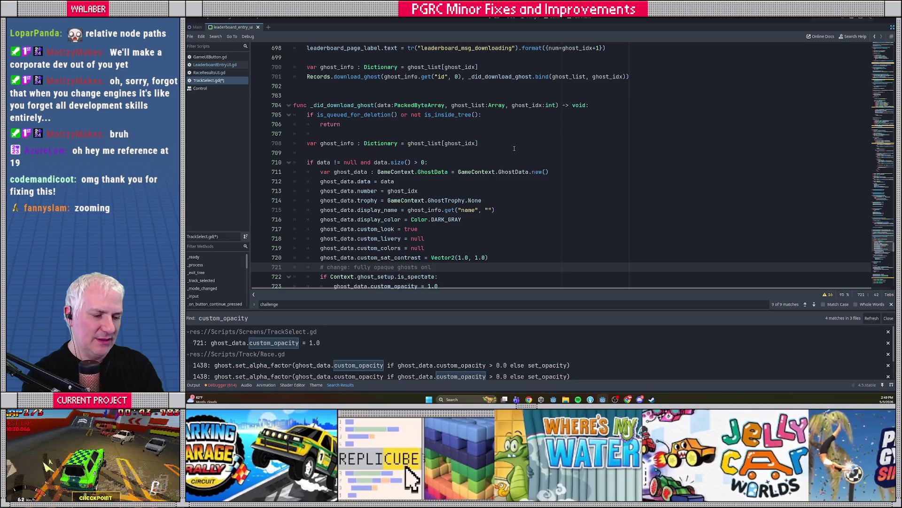
{"action": "type", "text": "y in SPECTATE mode, not CHALLEN"}
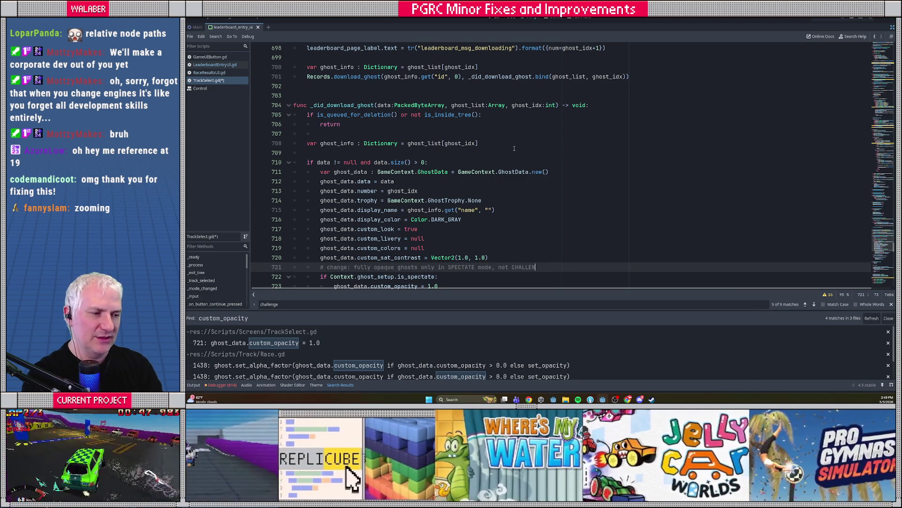
{"action": "type", "text": "GE"}
{"action": "key", "text": "Home"}
{"action": "key", "text": "Return"}
Add a blank line after the opacity assignment, save TrackSelect.gd and launch the game
{"action": "key", "text": "Down"}
{"action": "key", "text": "Down"}
{"action": "key", "text": "Down"}
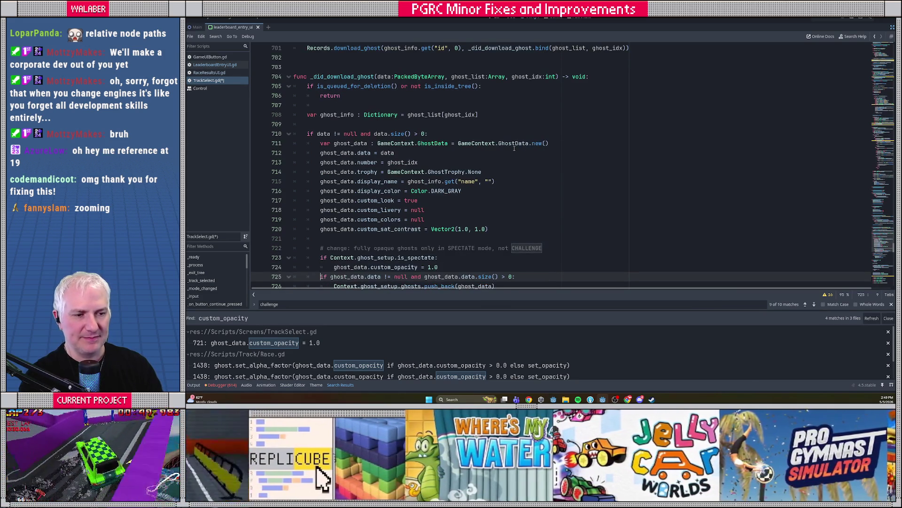
{"action": "key", "text": "Up"}
{"action": "key", "text": "Return"}
{"action": "key", "text": "BackSpace"}
{"action": "key", "text": "ctrl+s"}
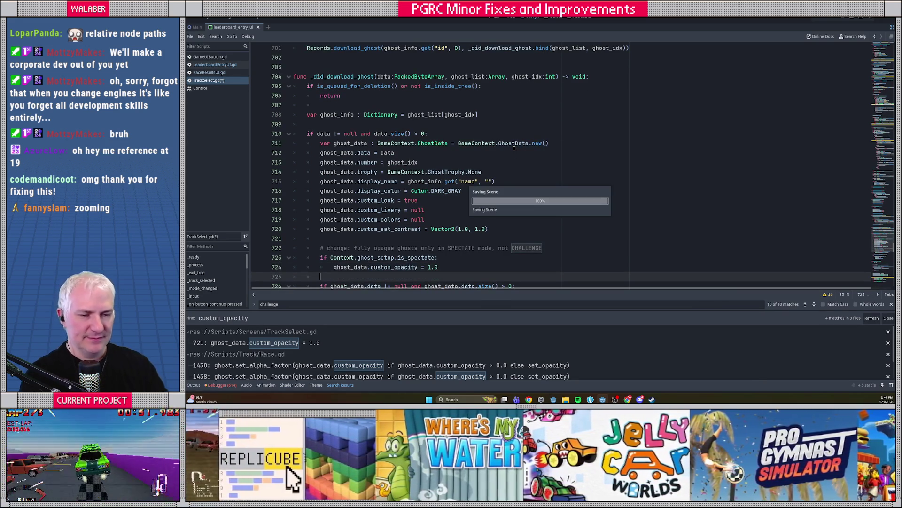
{"action": "left_click", "coordinate": [445, 126]}
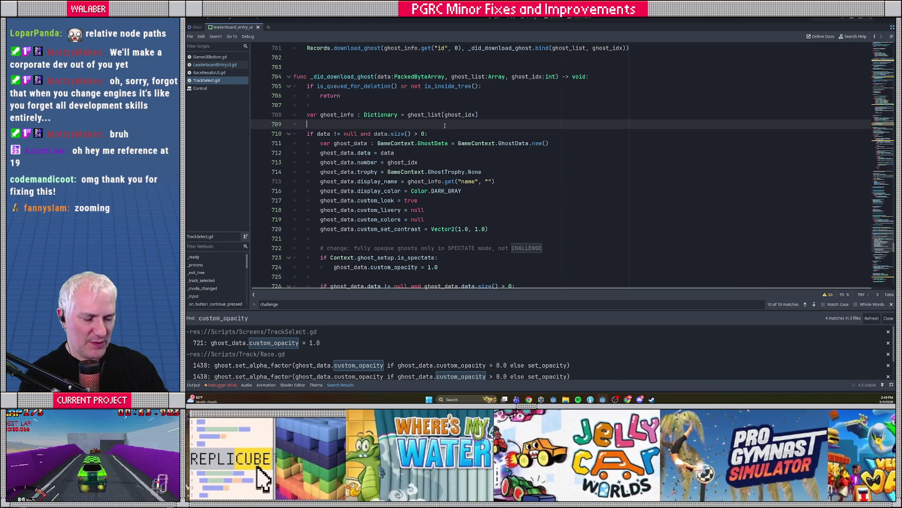
{"action": "key", "text": "F5"}
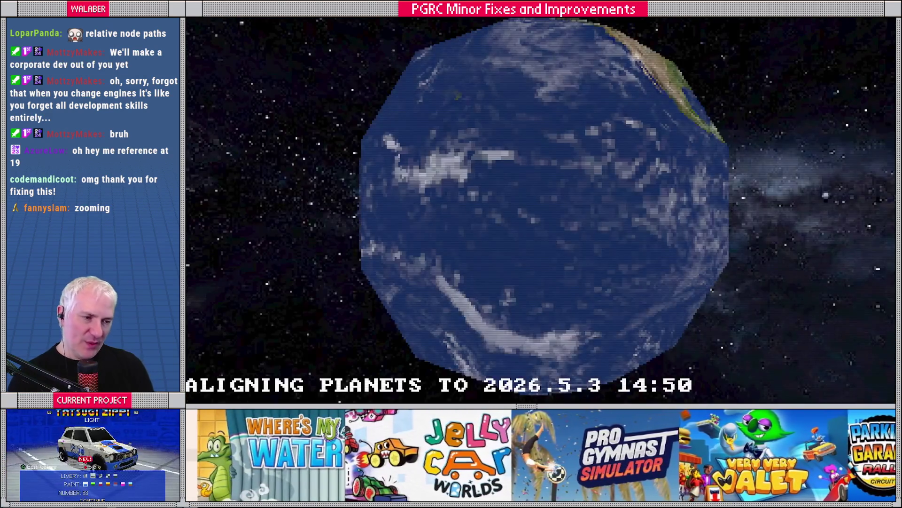
Skip the demo, confirm Gameplay ghost opacity stays at 10%, then start Single Player
{"action": "key", "text": "Return"}
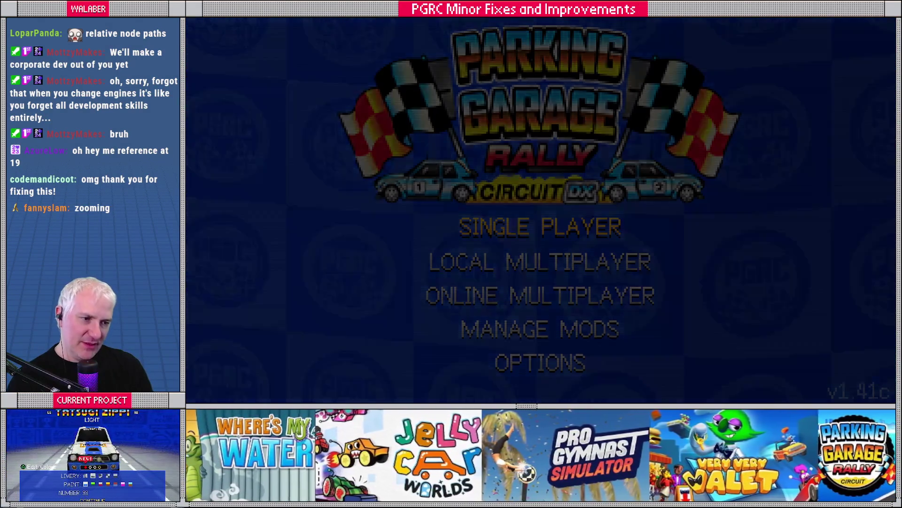
{"action": "key", "text": "Down"}
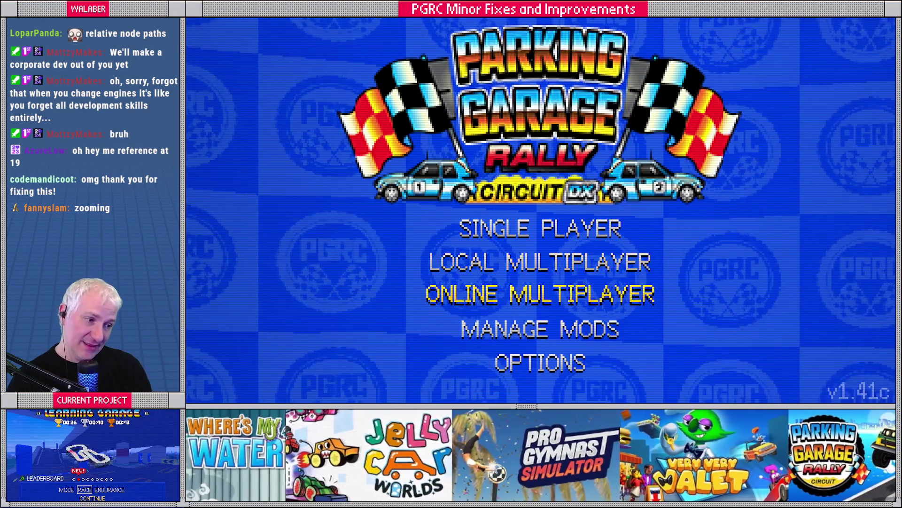
{"action": "key", "text": "Return"}
{"action": "key", "text": "Down"}
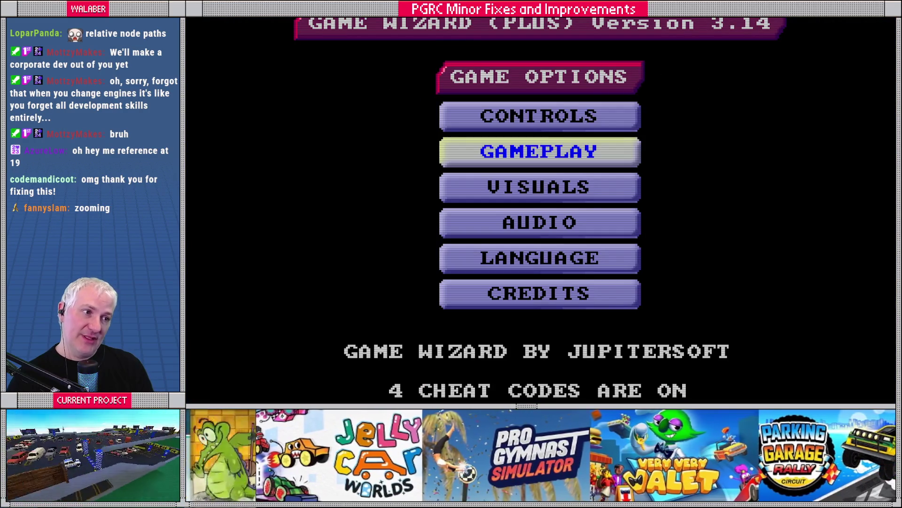
{"action": "key", "text": "Return"}
{"action": "key", "text": "Down"}
{"action": "key", "text": "Down"}
{"action": "key", "text": "Down"}
{"action": "key", "text": "Down"}
{"action": "key", "text": "Down"}
{"action": "key", "text": "Return"}
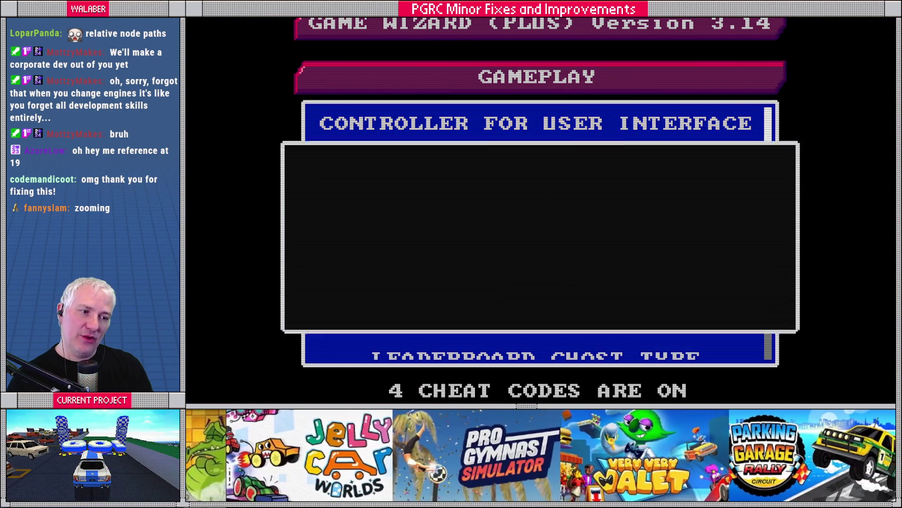
{"action": "key", "text": "Up"}
{"action": "key", "text": "Up"}
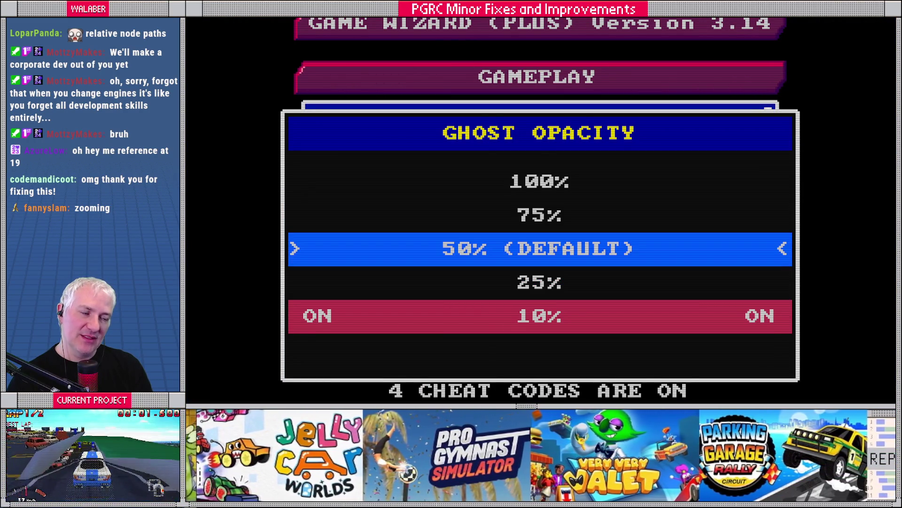
{"action": "key", "text": "Down"}
{"action": "key", "text": "Down"}
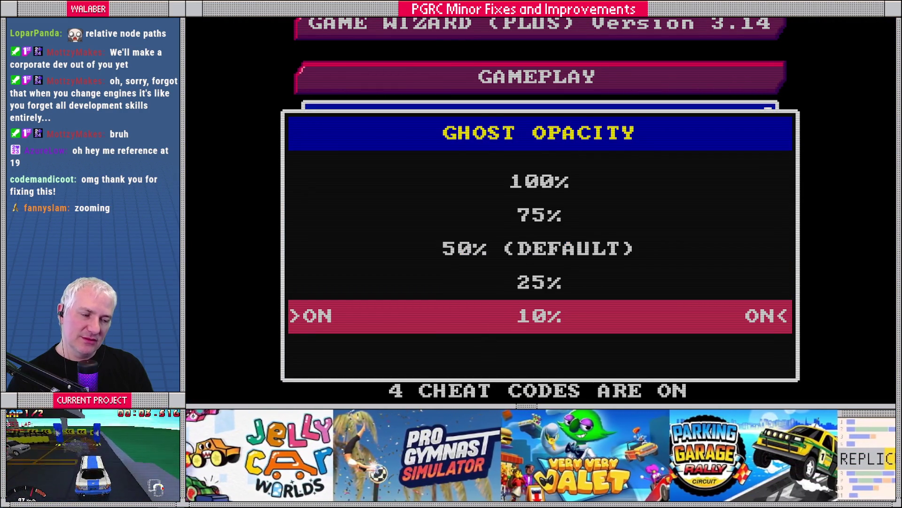
{"action": "key", "text": "Escape"}
{"action": "key", "text": "Escape"}
{"action": "key", "text": "Escape"}
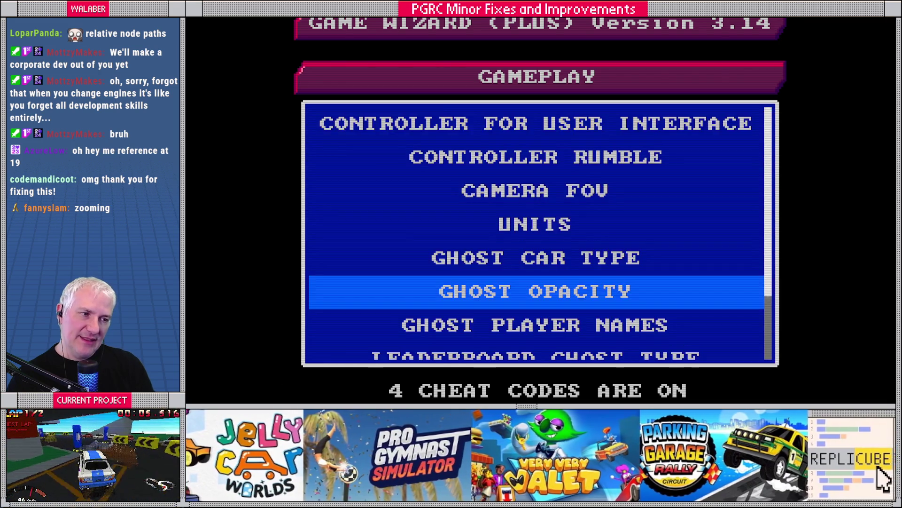
{"action": "key", "text": "Return"}
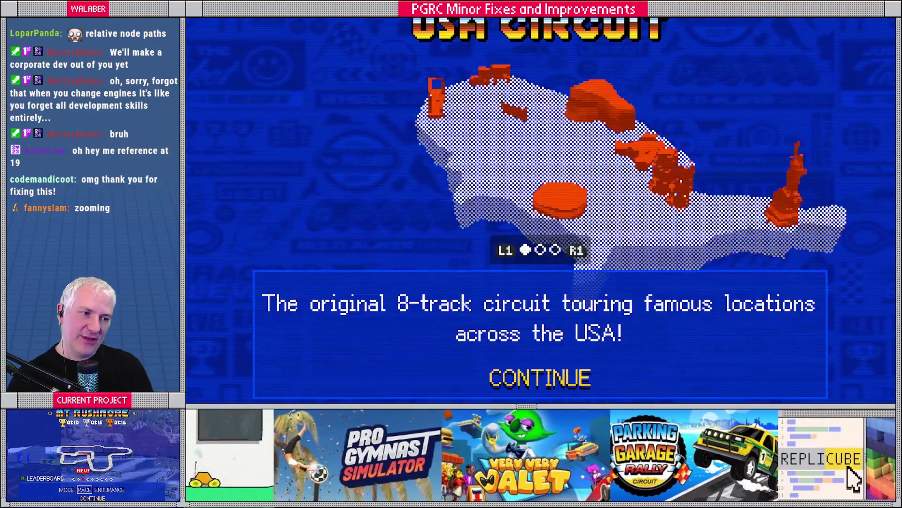
Switch to the next circuit, pass the progress and livery screens, and browse to the next track
{"action": "key", "text": "Right"}
{"action": "key", "text": "Return"}
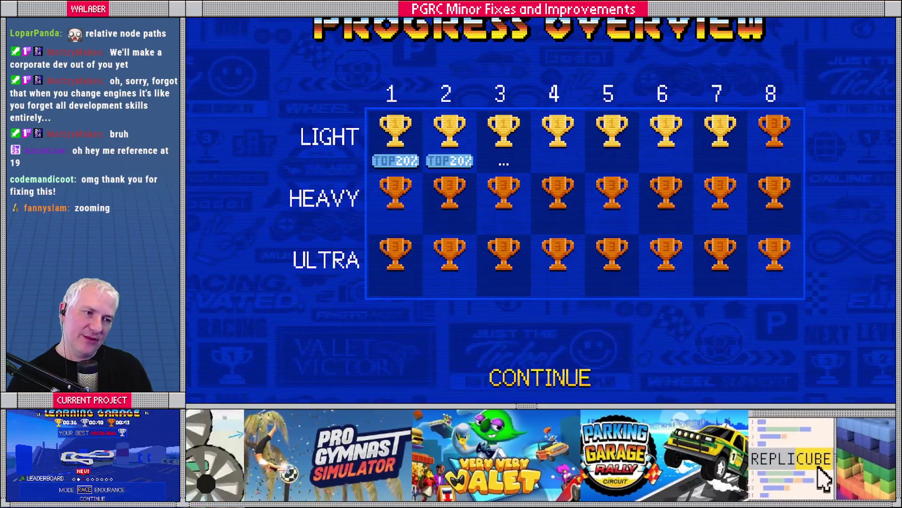
{"action": "key", "text": "Return"}
{"action": "key", "text": "Return"}
{"action": "key", "text": "Right"}
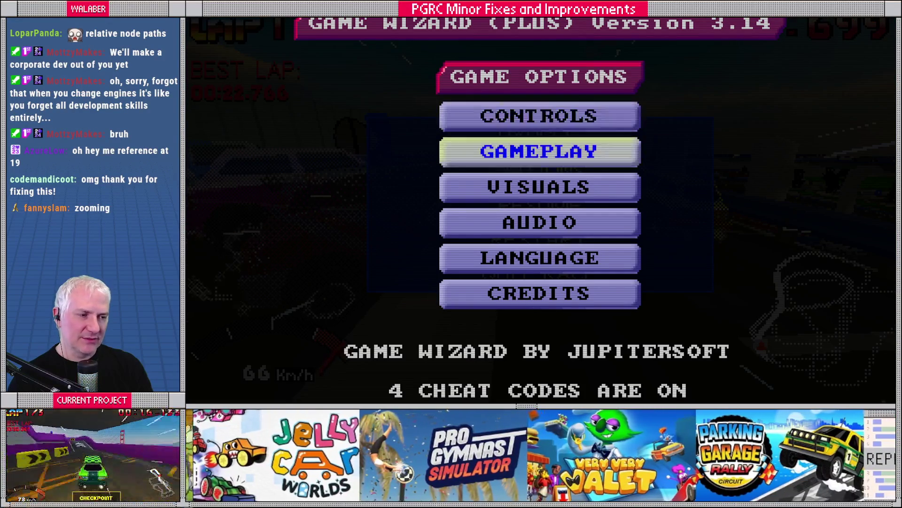
Set Gameplay ghost opacity to 25% from the options menu
{"action": "key", "text": "Down"}
{"action": "key", "text": "Down"}
{"action": "key", "text": "Down"}
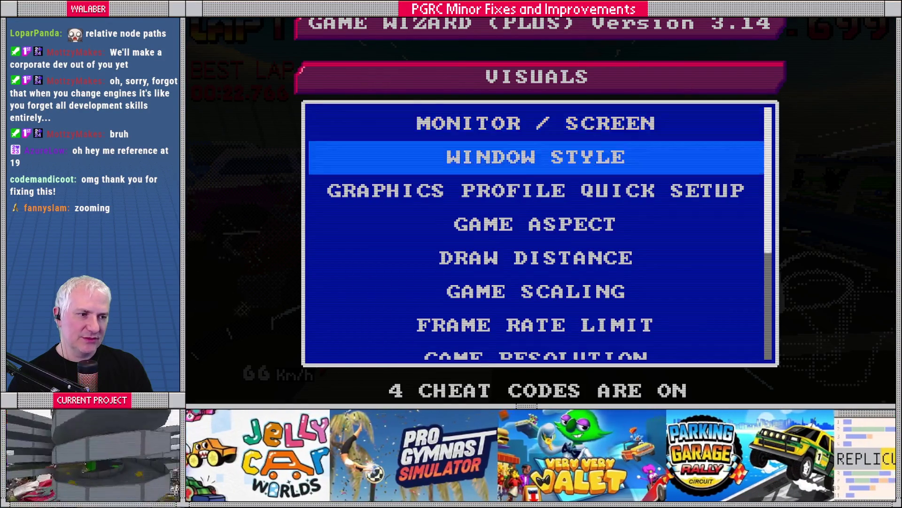
{"action": "key", "text": "Escape"}
{"action": "key", "text": "Up"}
{"action": "key", "text": "Up"}
{"action": "key", "text": "Return"}
{"action": "key", "text": "Down"}
{"action": "key", "text": "Down"}
{"action": "key", "text": "Down"}
{"action": "key", "text": "Down"}
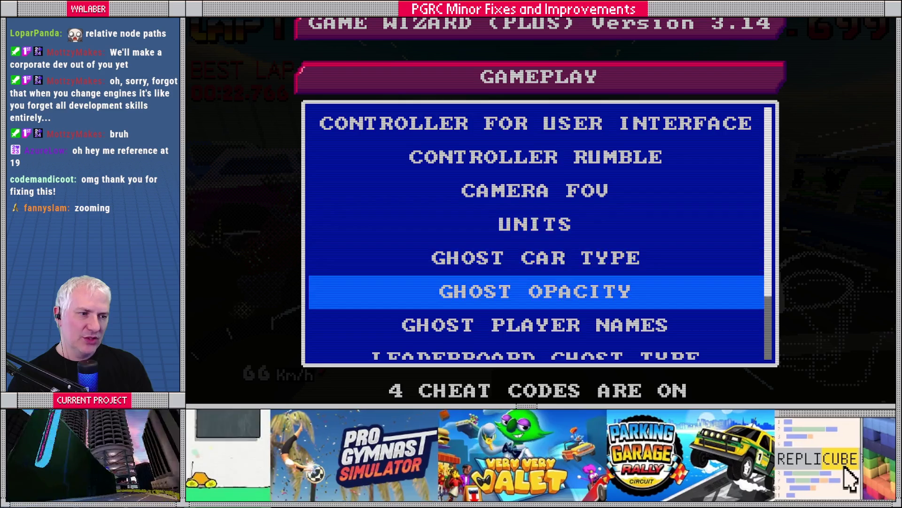
{"action": "key", "text": "Return"}
{"action": "key", "text": "Up"}
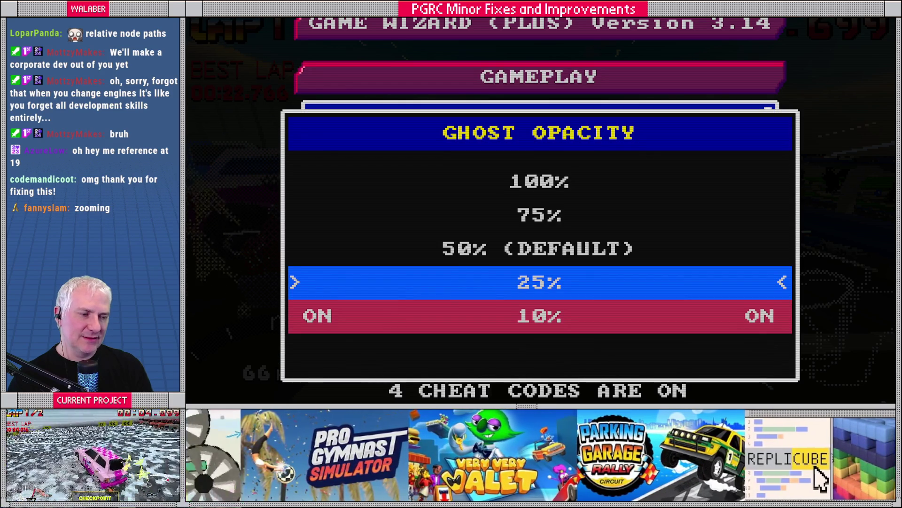
{"action": "key", "text": "Return"}
Back out and resume the race to check the ghosts, then pause and close the game
{"action": "key", "text": "Escape"}
{"action": "key", "text": "Return"}
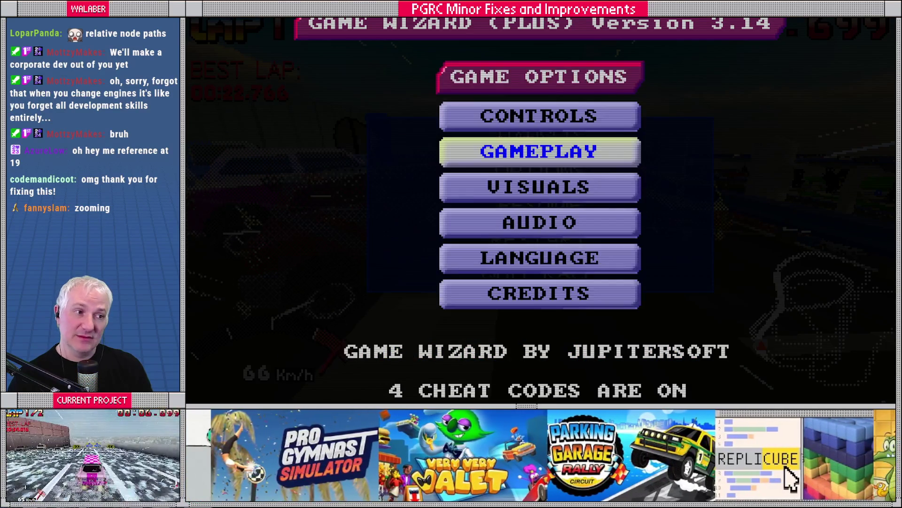
{"action": "key", "text": "Escape"}
{"action": "key", "text": "Return"}
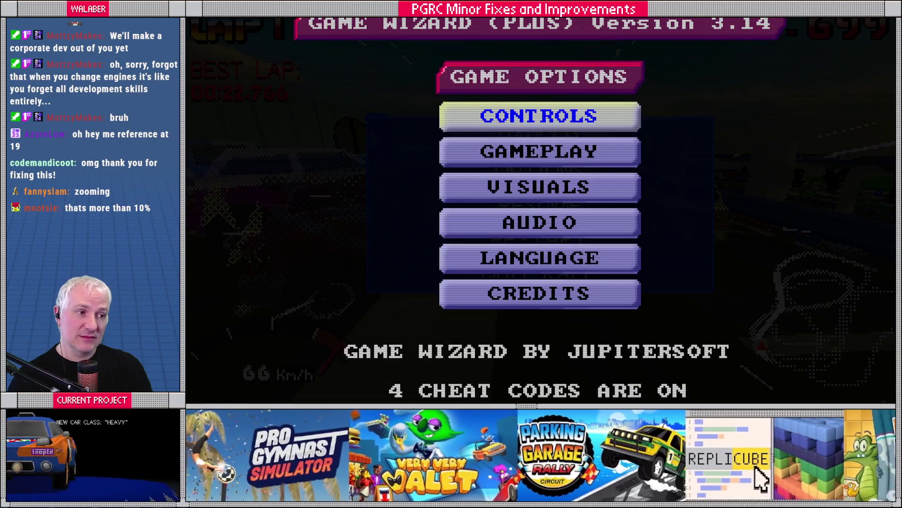
{"action": "key", "text": "Escape"}
{"action": "key", "text": "Escape"}
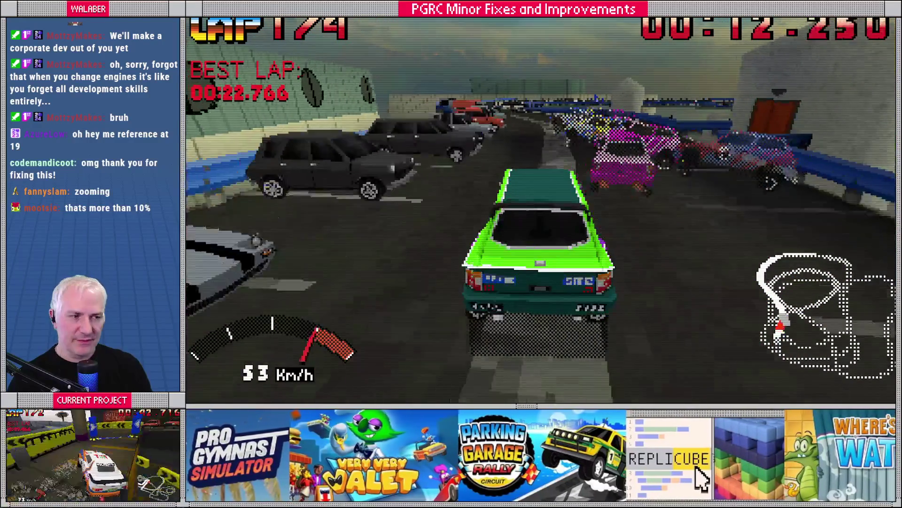
{"action": "key", "text": "Escape"}
{"action": "key", "text": "F8"}
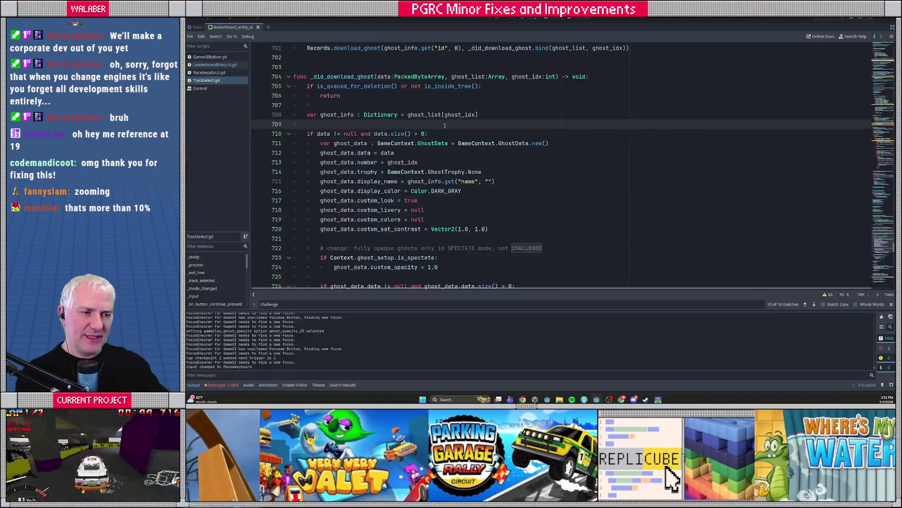
Select custom_look on line 717 and find all its uses across the project
{"action": "left_click", "coordinate": [464, 200]}
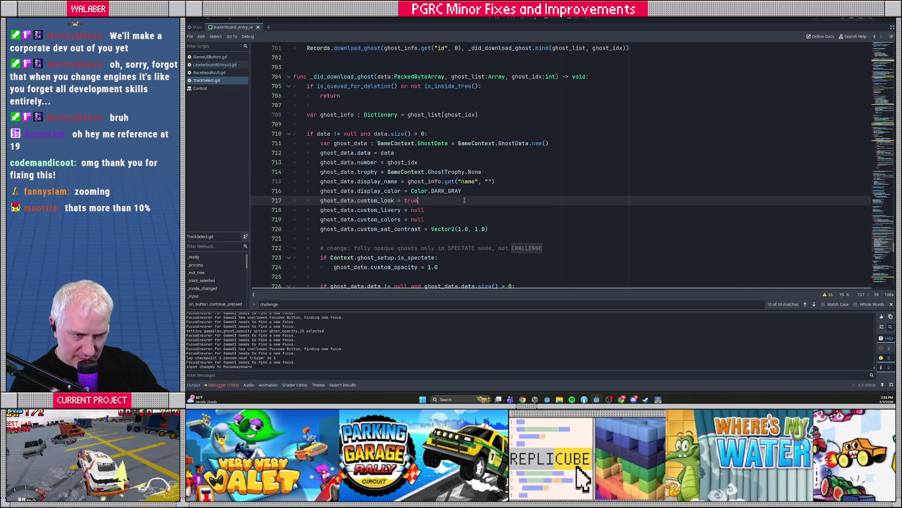
{"action": "mouse_move", "coordinate": [370, 201]}
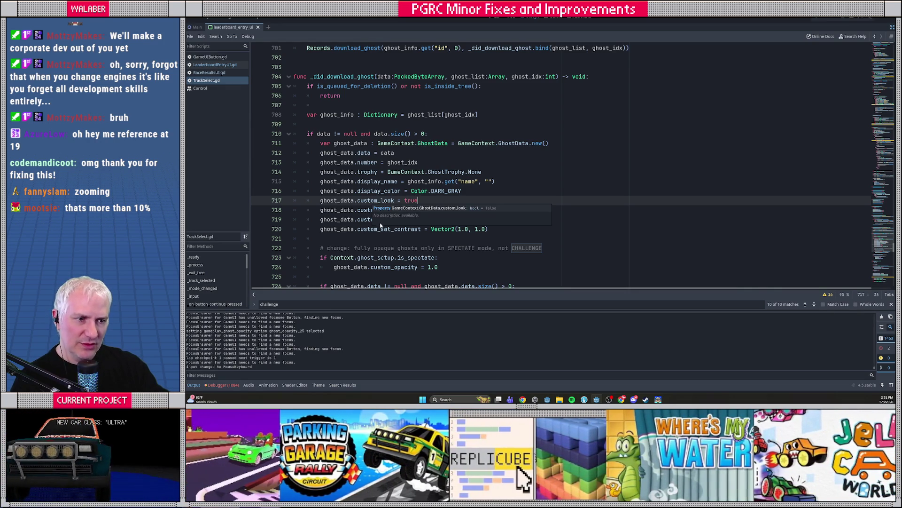
{"action": "double_click", "coordinate": [377, 201]}
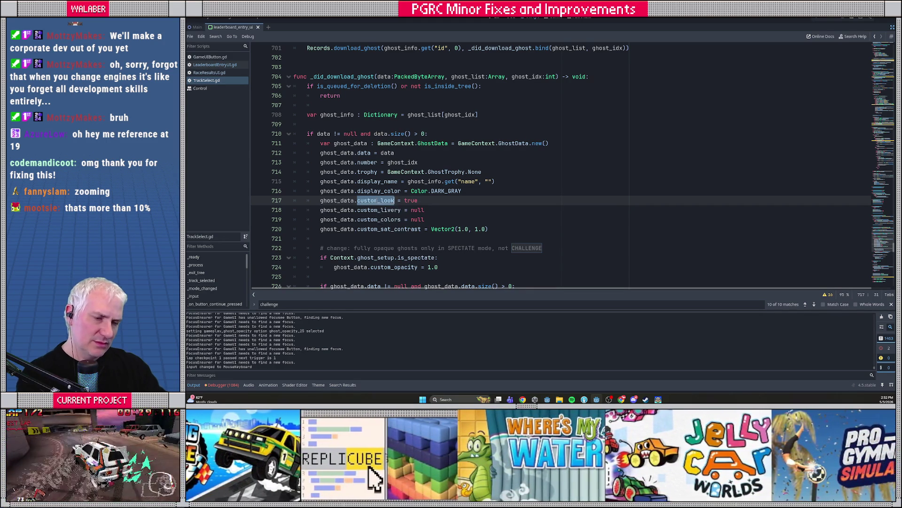
{"action": "key", "text": "ctrl+shift+f"}
{"action": "key", "text": "Return"}
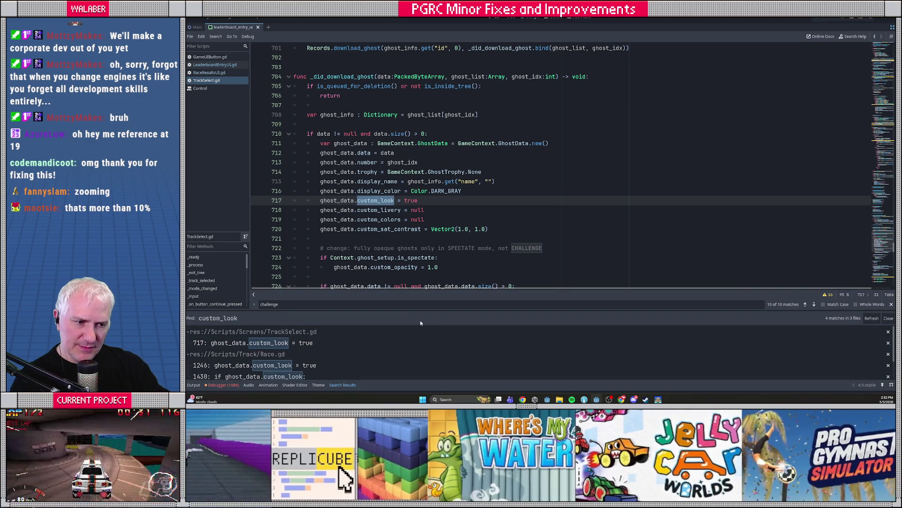
Open Race.gd at the custom_look check on line 1430 from the search results and look over the surrounding code
{"action": "left_click_drag", "start_coordinate": [428, 310], "coordinate": [428, 234]}
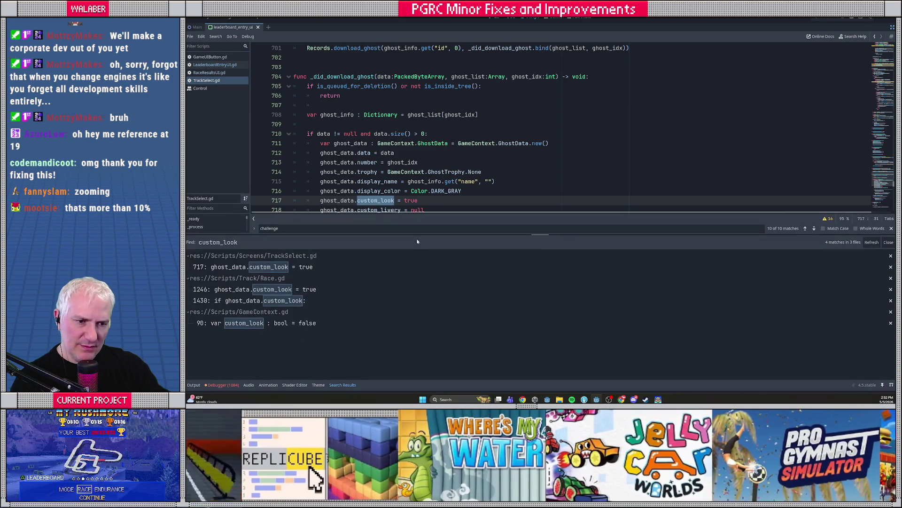
{"action": "left_click", "coordinate": [243, 300]}
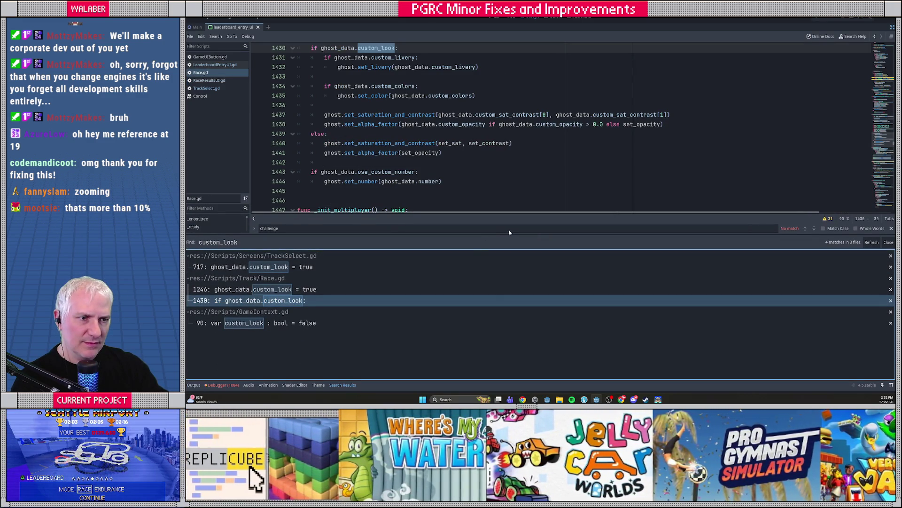
{"action": "left_click_drag", "start_coordinate": [542, 233], "coordinate": [542, 299]}
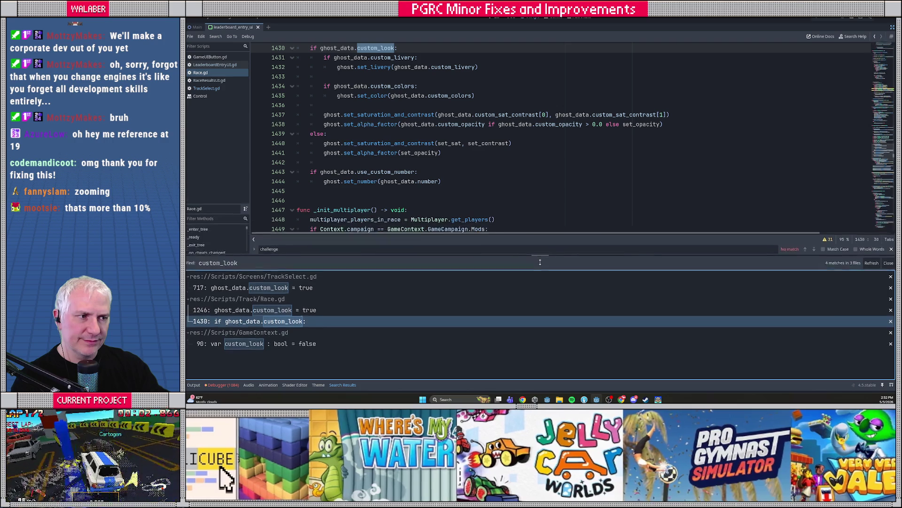
{"action": "scroll", "coordinate": [469, 208], "scroll_direction": "up", "scroll_amount": 1}
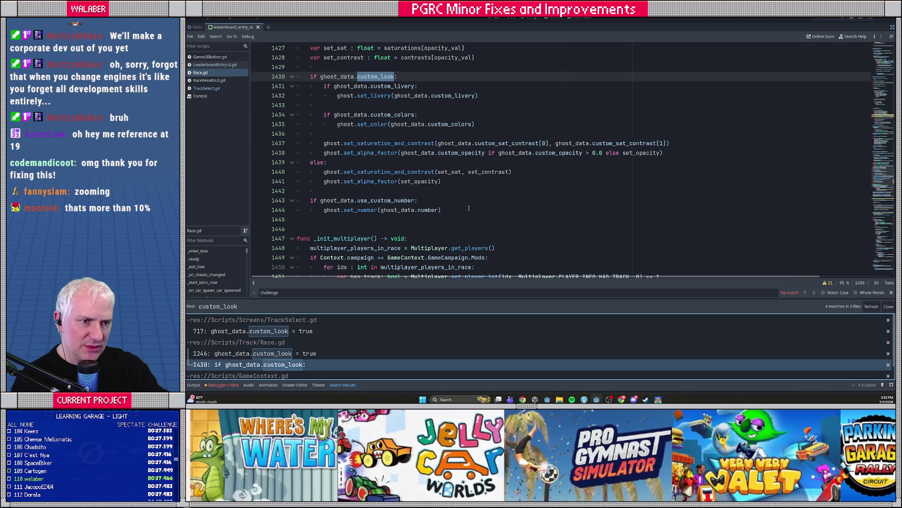
{"action": "scroll", "coordinate": [480, 201], "scroll_direction": "up", "scroll_amount": 1}
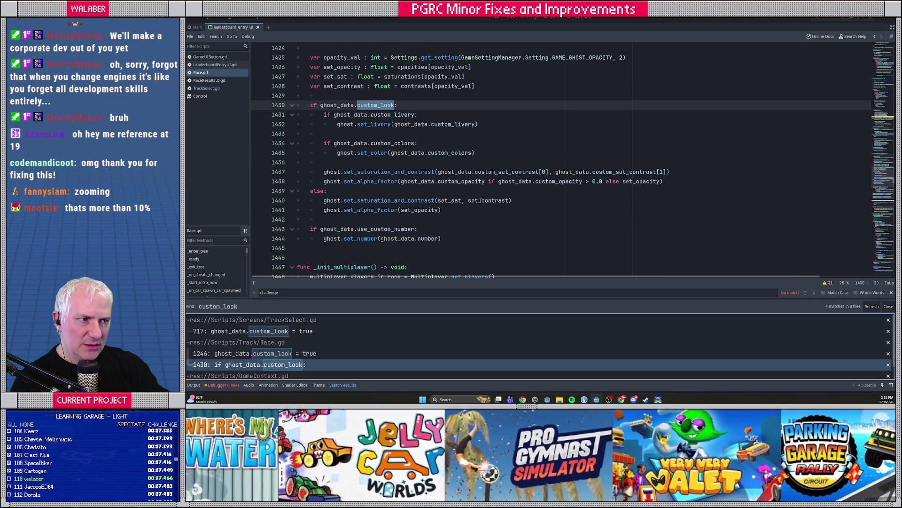
{"action": "scroll", "coordinate": [480, 201], "scroll_direction": "up", "scroll_amount": 1}
{"action": "scroll", "coordinate": [481, 201], "scroll_direction": "up", "scroll_amount": 1}
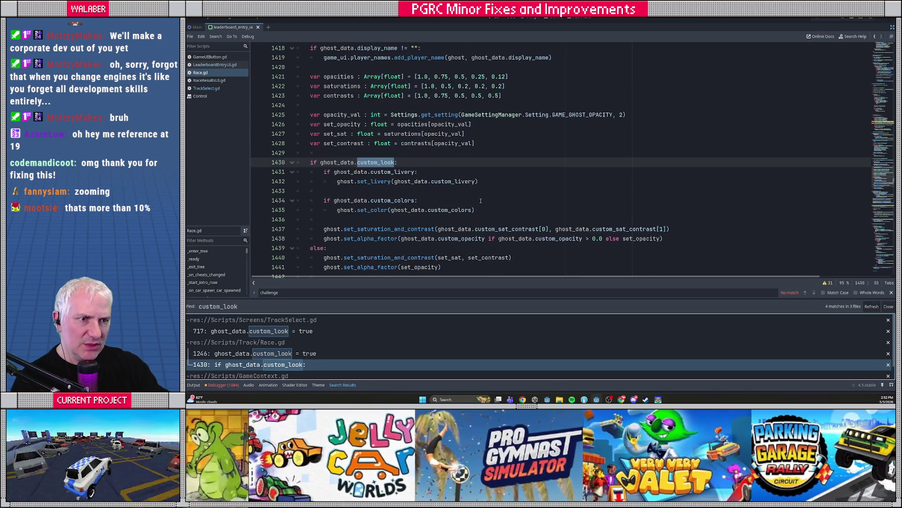
{"action": "scroll", "coordinate": [481, 200], "scroll_direction": "down", "scroll_amount": 1}
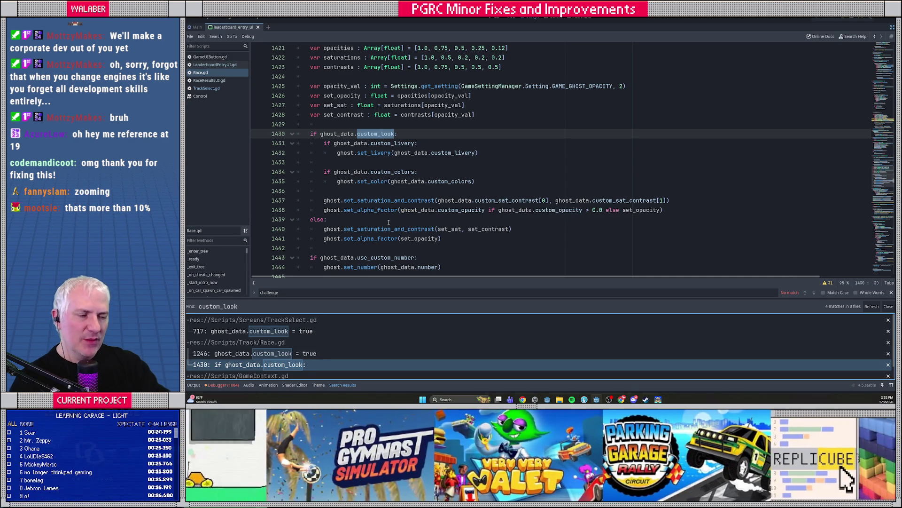
Jump from custom_opacity on line 1438 to its declaration in GameContext.gd, then go to the file's top
{"action": "left_click", "coordinate": [555, 210]}
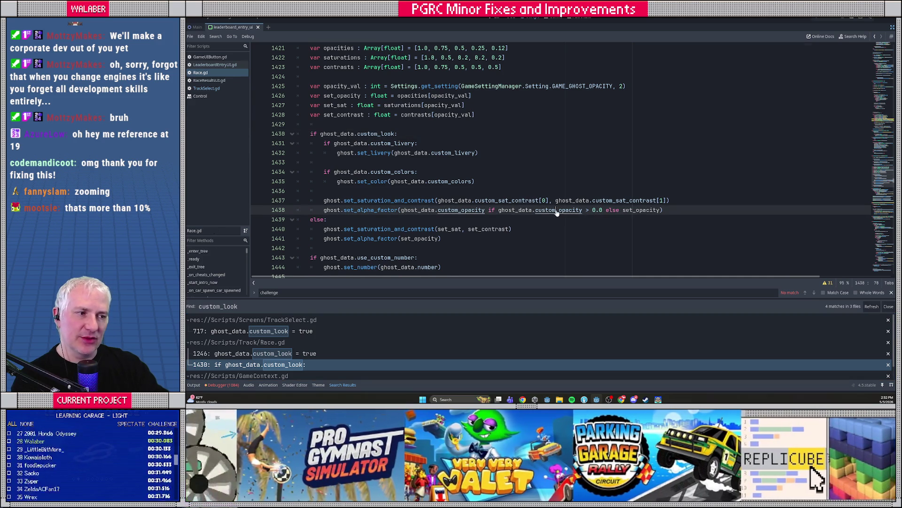
{"action": "left_click", "coordinate": [557, 211], "text": "ctrl"}
{"action": "left_click", "coordinate": [435, 182]}
{"action": "key", "text": "ctrl+Home"}
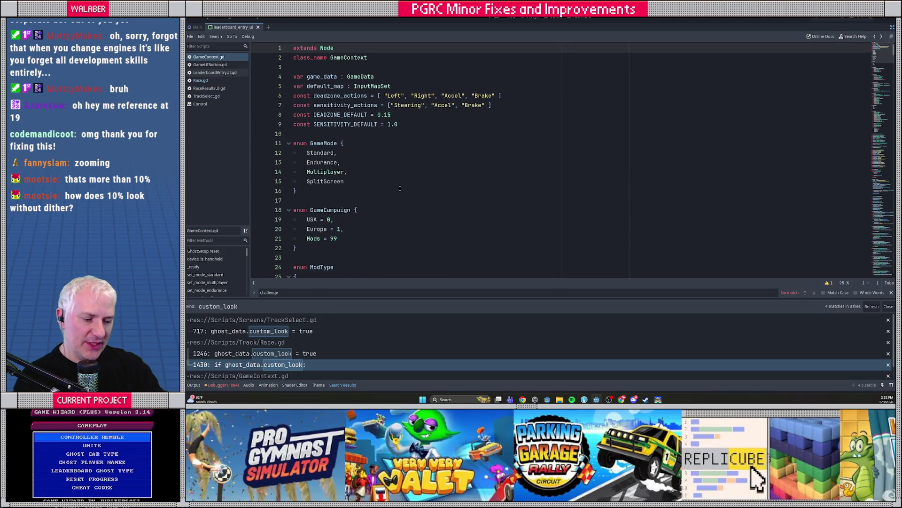
Search all scripts for 'custom_op' and open the TrackSelect.gd match at line 724
{"action": "key", "text": "ctrl+shift+f"}
{"action": "type", "text": "custom_op"}
{"action": "key", "text": "Return"}
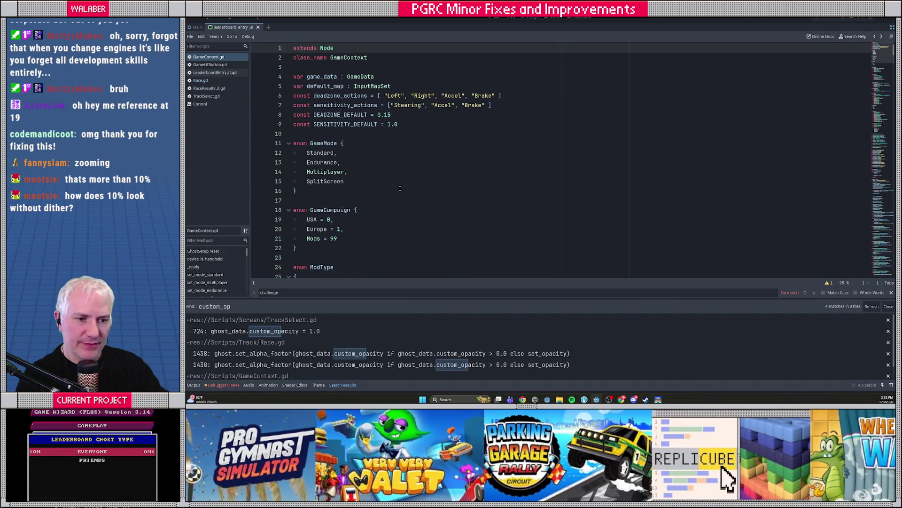
{"action": "left_click", "coordinate": [259, 331]}
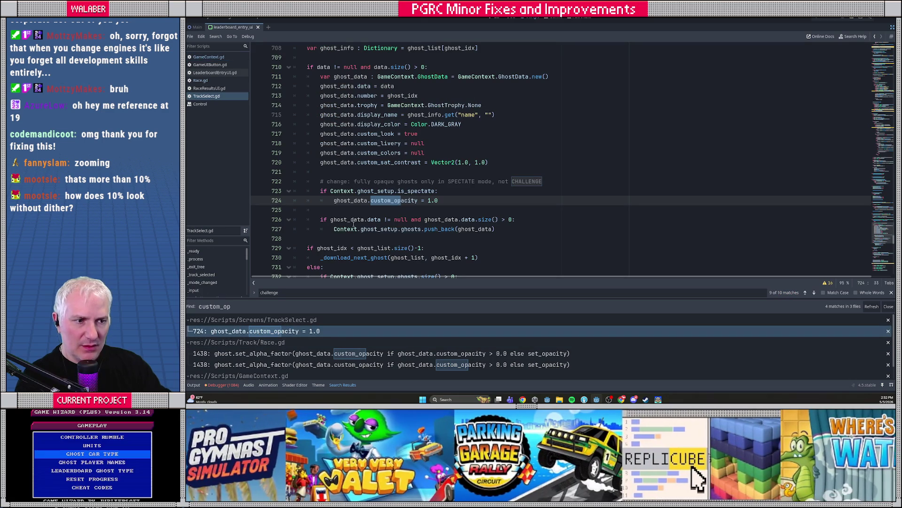
Add an 'else:' branch after line 724 in TrackSelect.gd
{"action": "left_click", "coordinate": [451, 201]}
{"action": "key", "text": "Return"}
{"action": "key", "text": "BackSpace"}
{"action": "type", "text": "else:"}
{"action": "key", "text": "Return"}
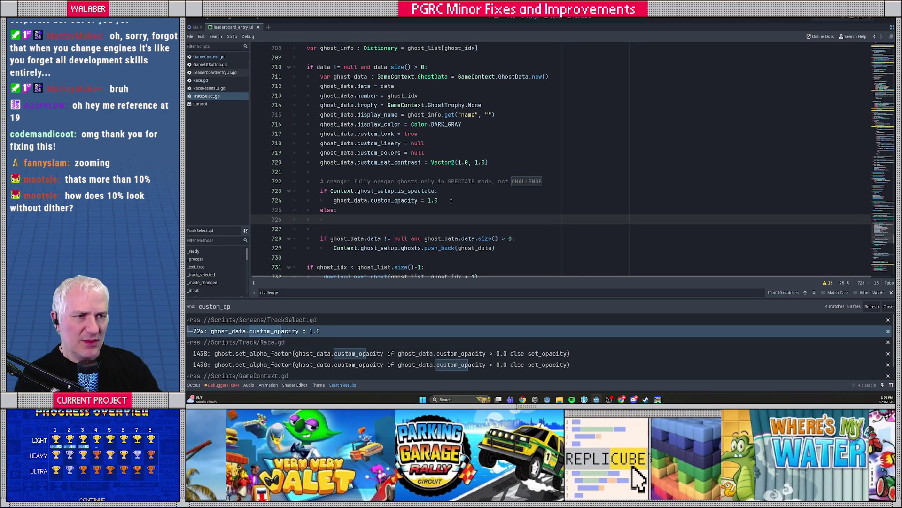
Check the default custom_opacity in the GhostData class, then return to TrackSelect.gd
{"action": "left_click", "coordinate": [513, 77], "text": "ctrl"}
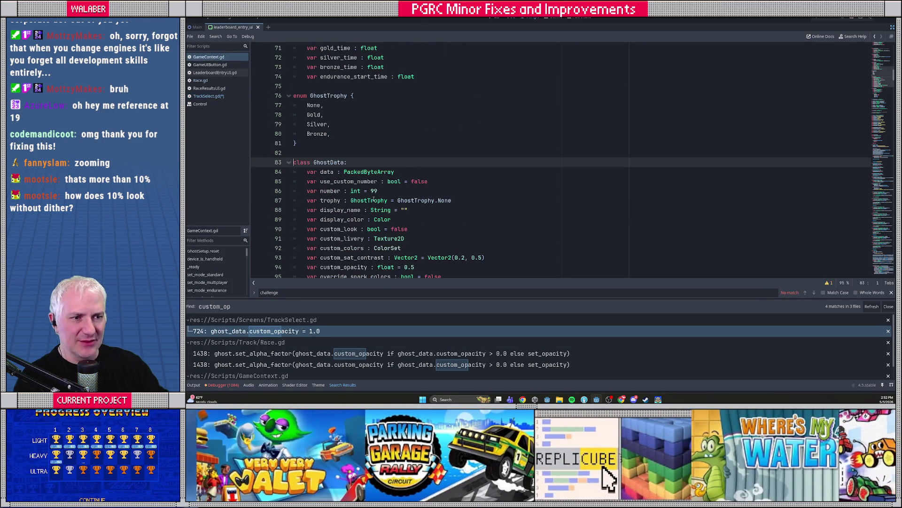
{"action": "scroll", "coordinate": [372, 201], "scroll_direction": "down", "scroll_amount": 1}
{"action": "left_click", "coordinate": [357, 243]}
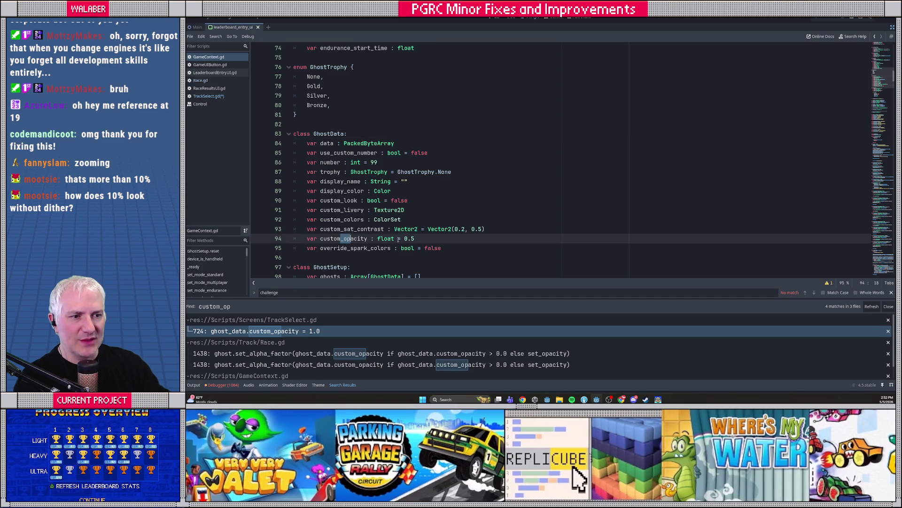
{"action": "key", "text": "ctrl+Home"}
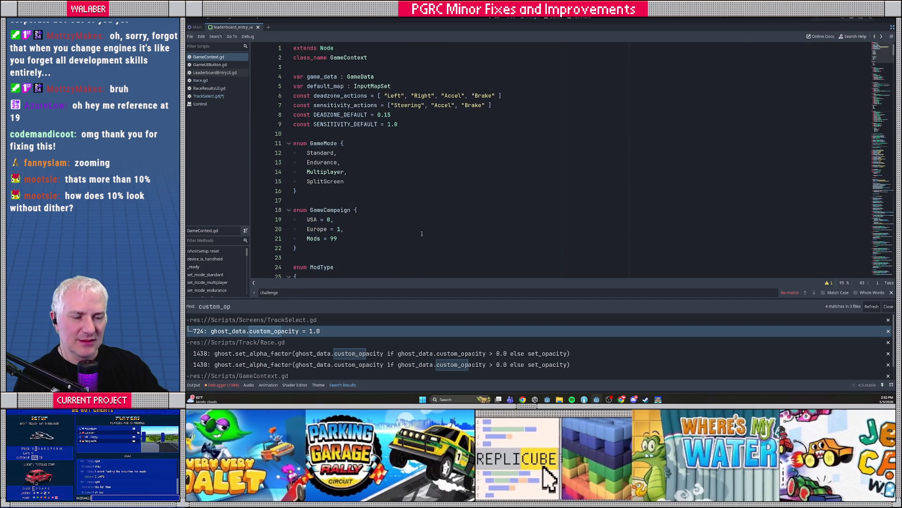
{"action": "key", "text": "alt+Left"}
Set ghost_data.custom_opacity = 0.0 inside the else branch, save TrackSelect.gd and run the game
{"action": "left_click", "coordinate": [368, 208]}
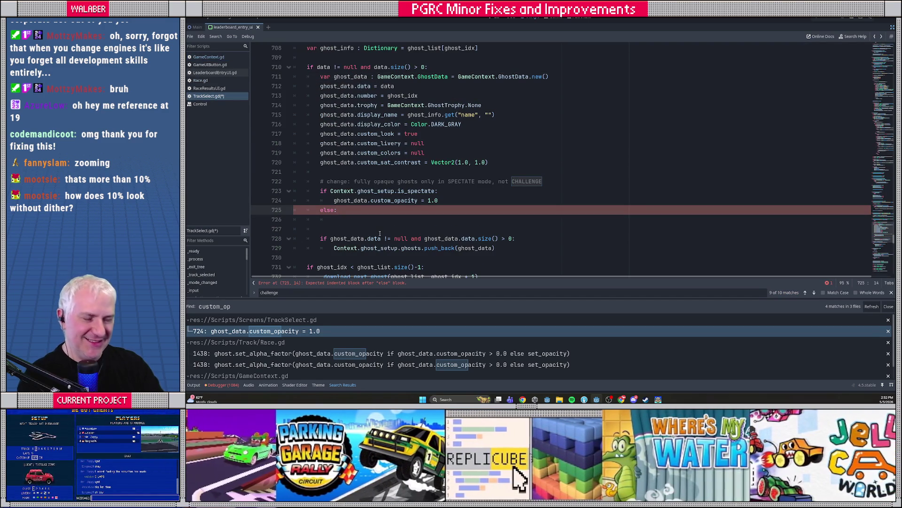
{"action": "key", "text": "Return"}
{"action": "type", "text": "ghost_data.c"}
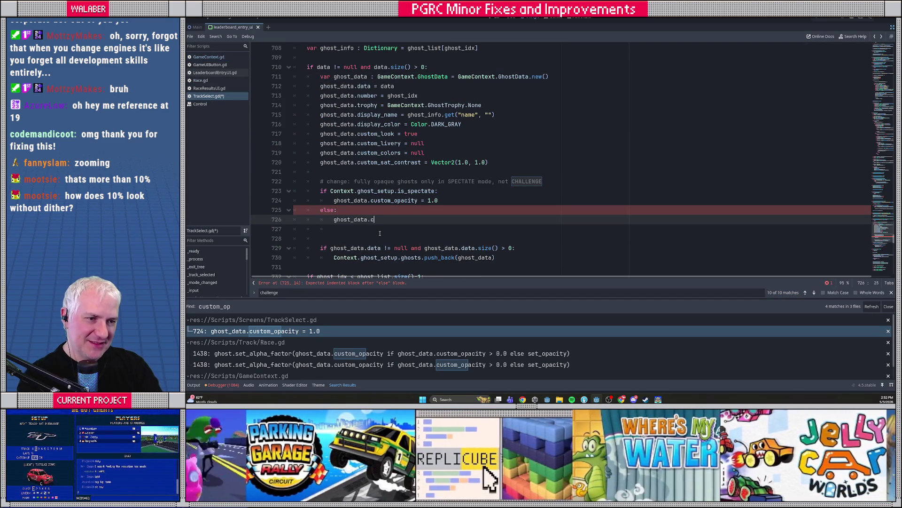
{"action": "type", "text": "ustom_op"}
{"action": "key", "text": "Return"}
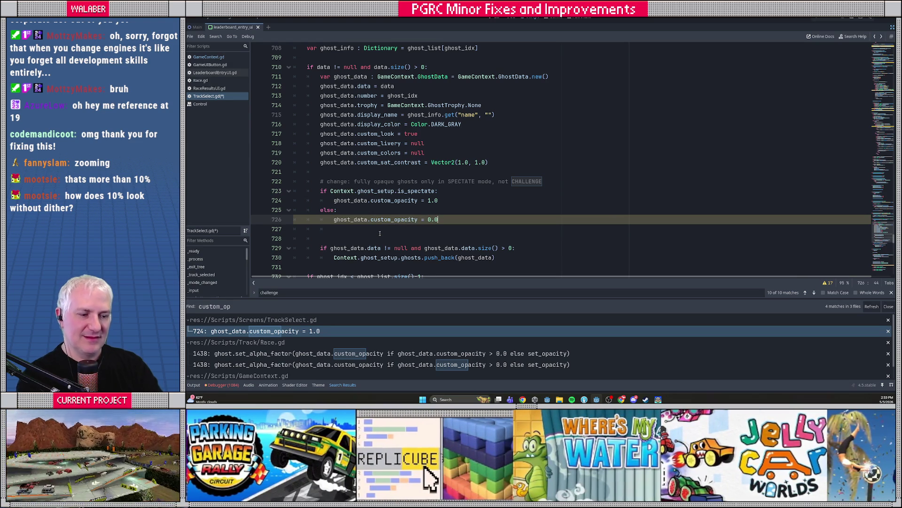
{"action": "key", "text": "ctrl+s"}
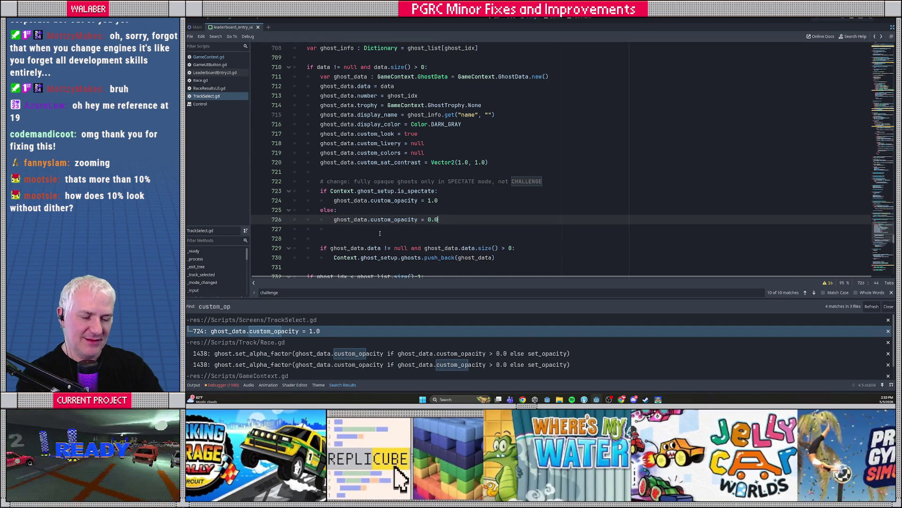
{"action": "key", "text": "F5"}
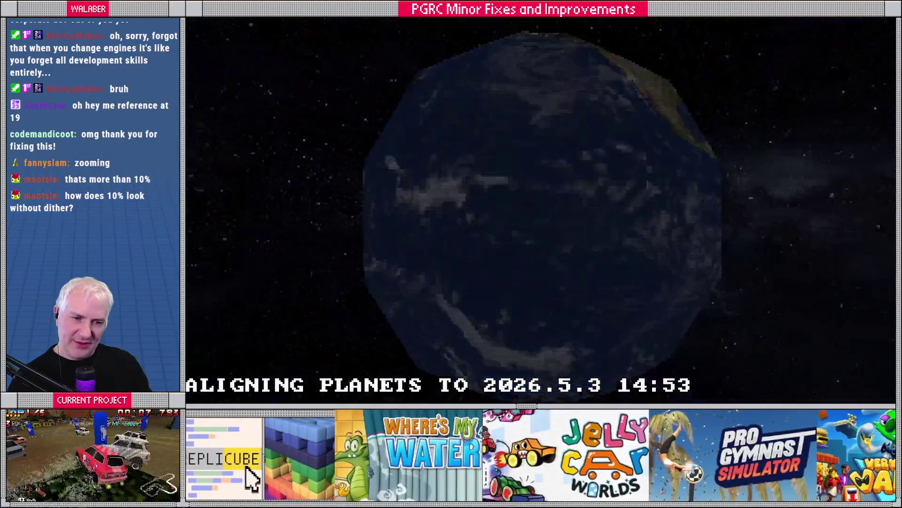
Skip the intro and go through single player menus to the Learning Garage track screen
{"action": "key", "text": "Return"}
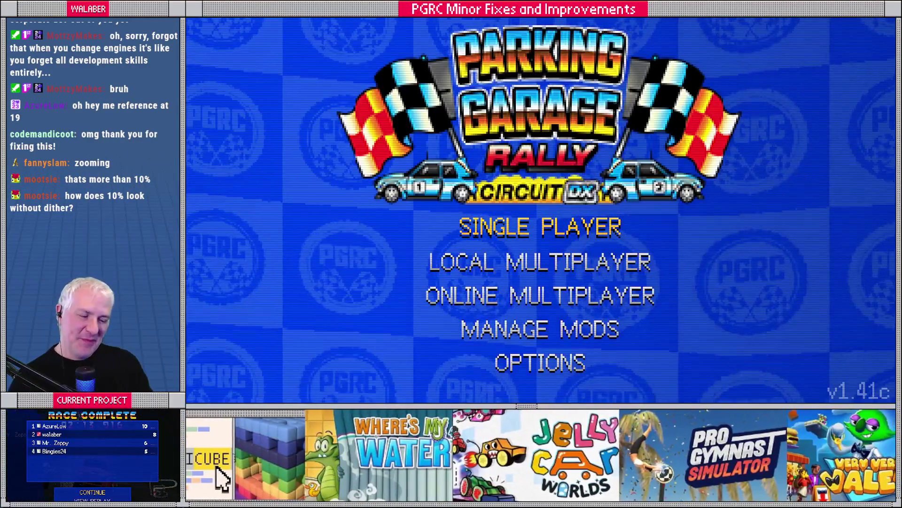
{"action": "key", "text": "Return"}
{"action": "key", "text": "Return"}
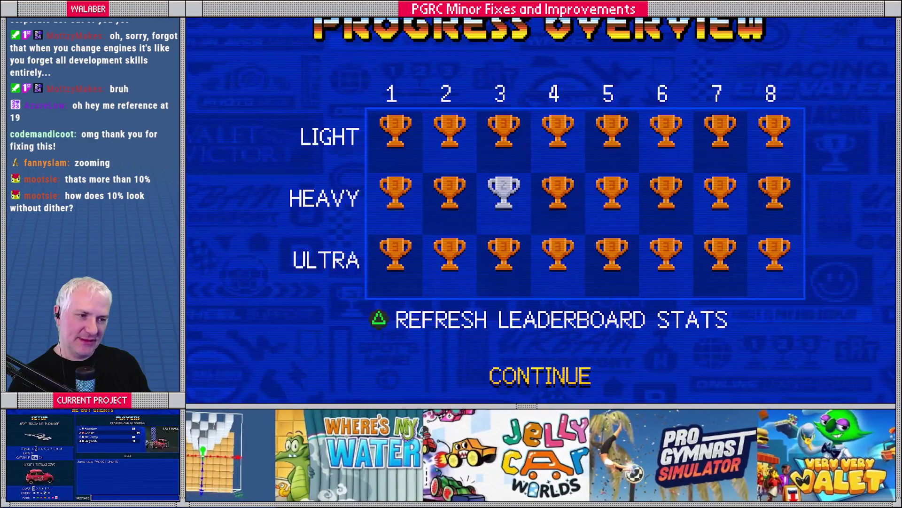
{"action": "key", "text": "Return"}
{"action": "key", "text": "Tab"}
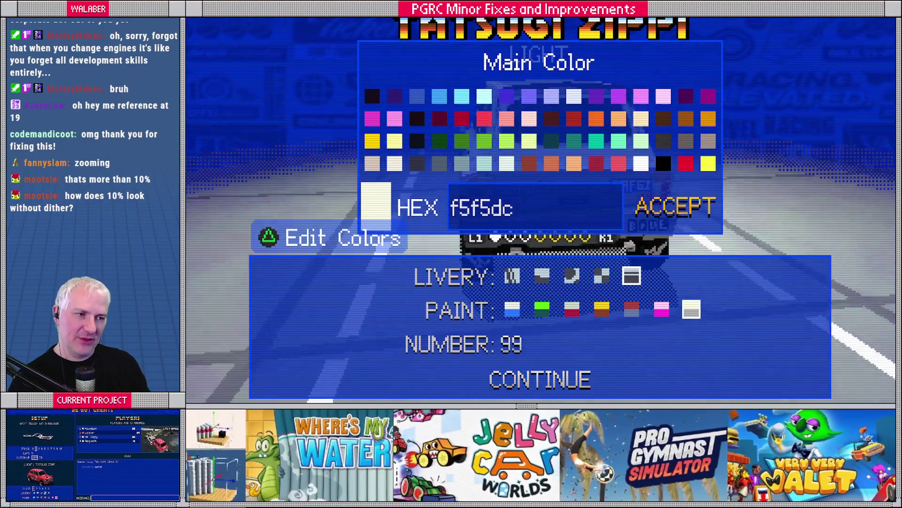
{"action": "key", "text": "Escape"}
{"action": "key", "text": "Return"}
{"action": "key", "text": "Return"}
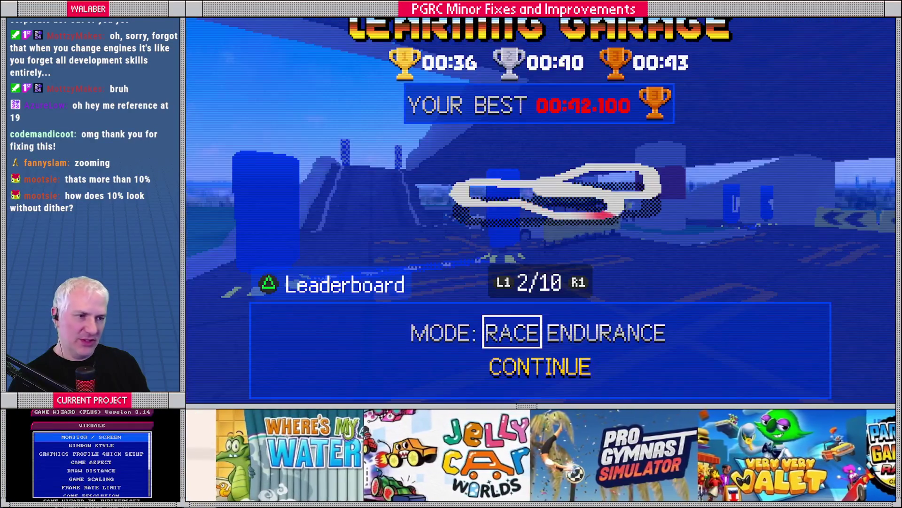
Open the Learning Garage – Light leaderboard and page ahead to page 4 of 143
{"action": "key", "text": "Tab"}
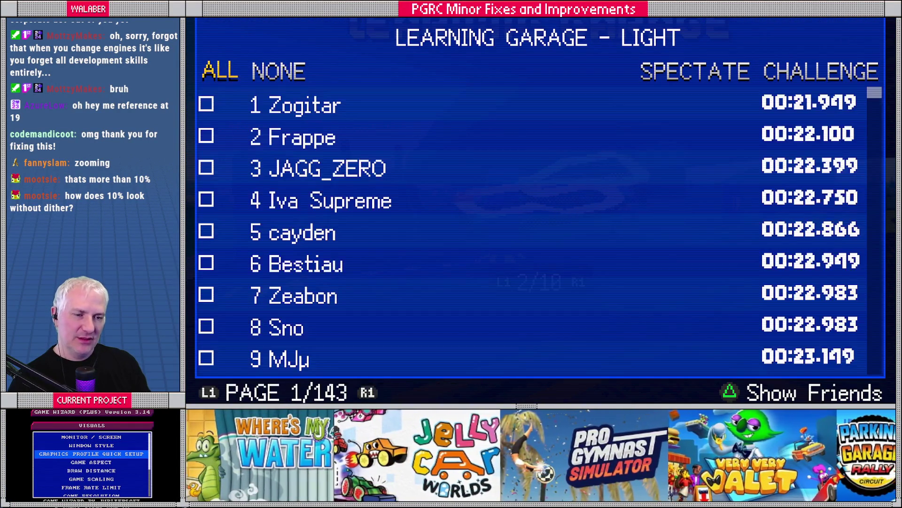
{"action": "key", "text": "Down"}
{"action": "key", "text": "Down"}
{"action": "key", "text": "Down"}
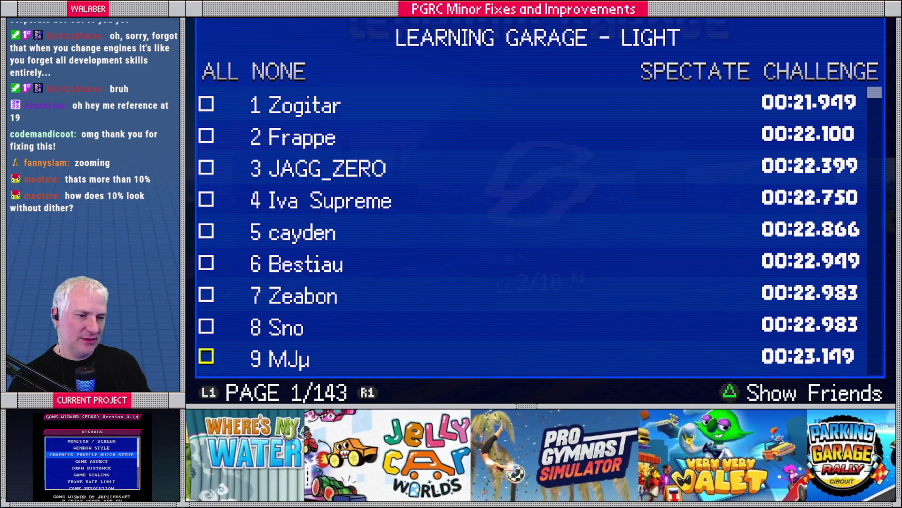
{"action": "key", "text": "Down"}
{"action": "key", "text": "Right"}
{"action": "key", "text": "Right"}
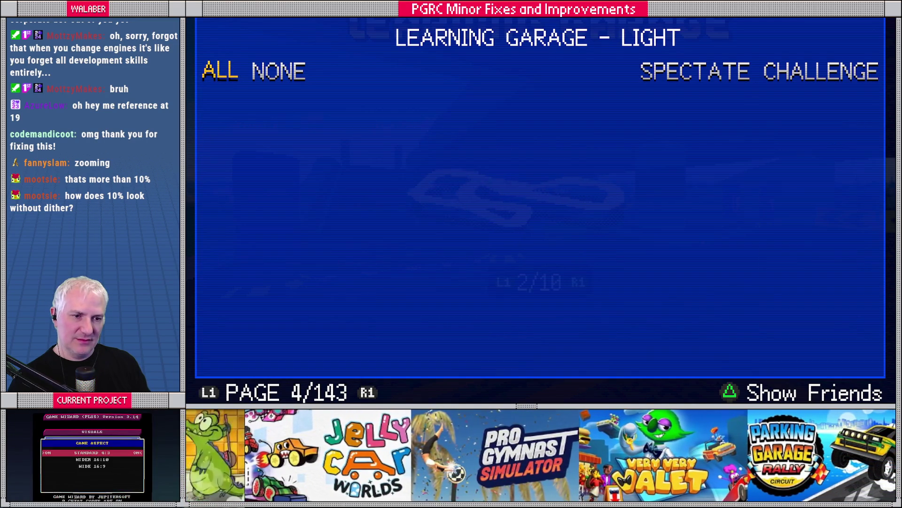
{"action": "key", "text": "Down"}
{"action": "key", "text": "Down"}
{"action": "key", "text": "Down"}
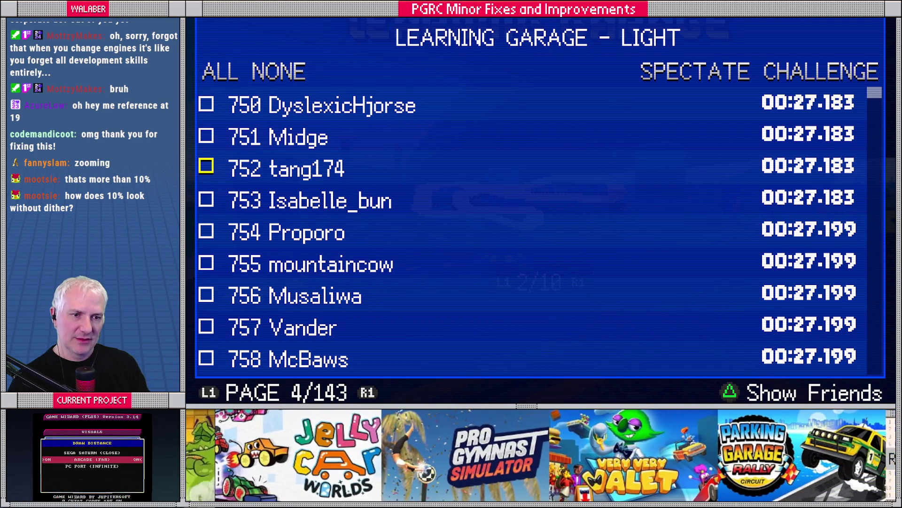
Tick ranks 753–758 as ghosts and start a challenge against them
{"action": "key", "text": "Return"}
{"action": "key", "text": "Down"}
{"action": "key", "text": "Down"}
{"action": "key", "text": "Down"}
{"action": "key", "text": "Down"}
{"action": "key", "text": "Return"}
{"action": "key", "text": "Up"}
{"action": "key", "text": "Return"}
{"action": "key", "text": "Up"}
{"action": "key", "text": "Return"}
{"action": "key", "text": "Up"}
{"action": "key", "text": "Return"}
{"action": "key", "text": "Up"}
{"action": "key", "text": "Up"}
{"action": "key", "text": "Up"}
{"action": "key", "text": "Right"}
{"action": "key", "text": "Right"}
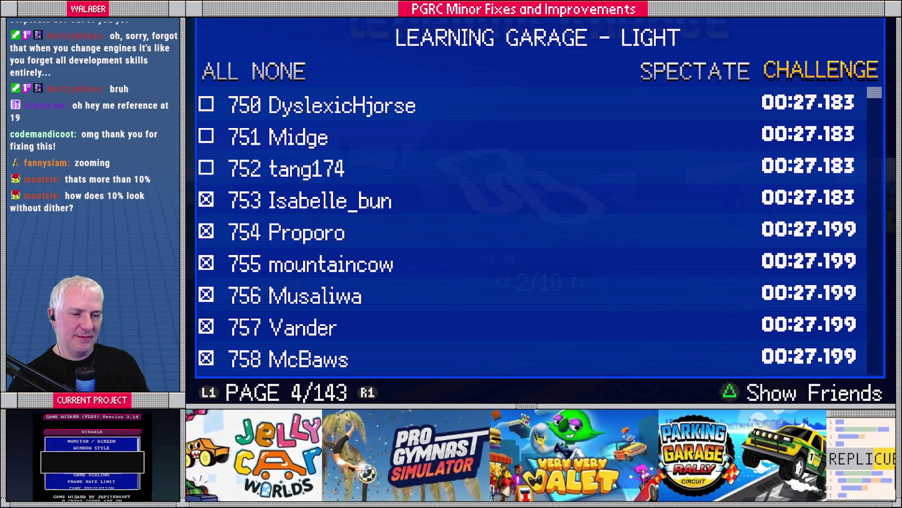
{"action": "key", "text": "Return"}
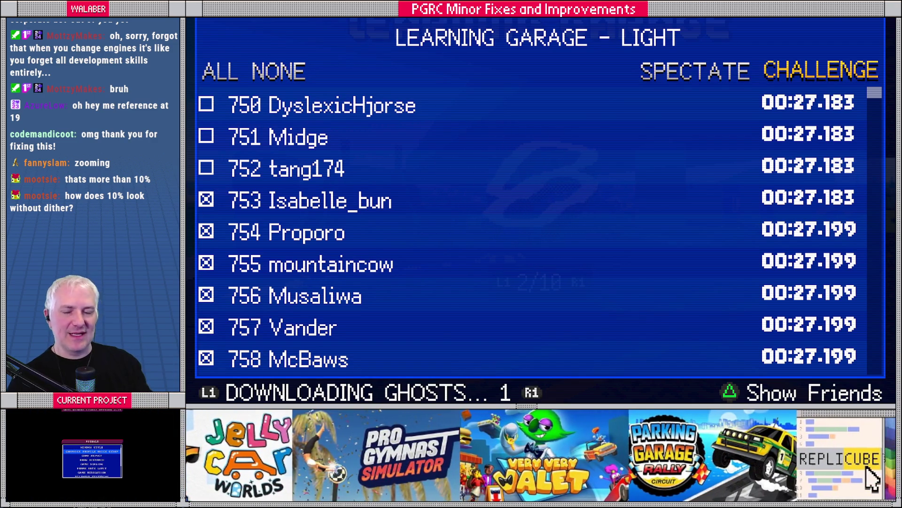
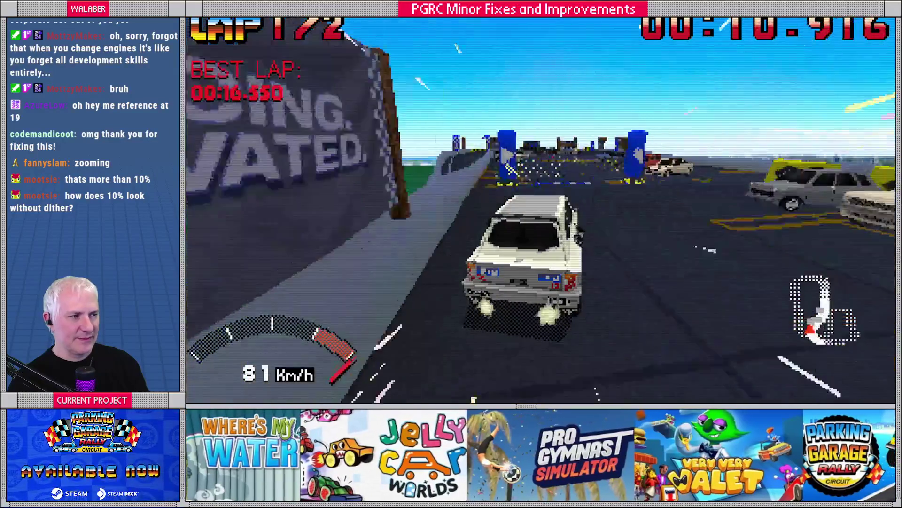
Quit the race and spectate the top six Learning Garage – Light leaderboard ghosts together
{"action": "key", "text": "Escape"}
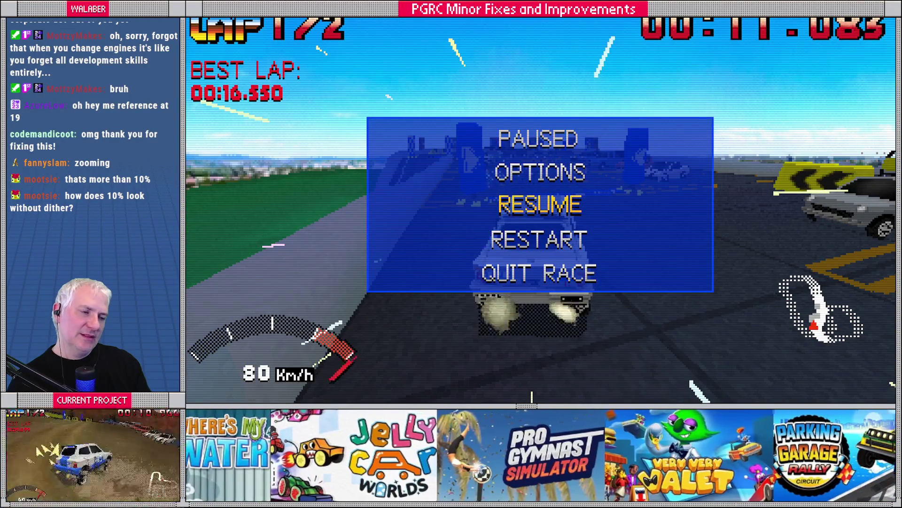
{"action": "key", "text": "Return"}
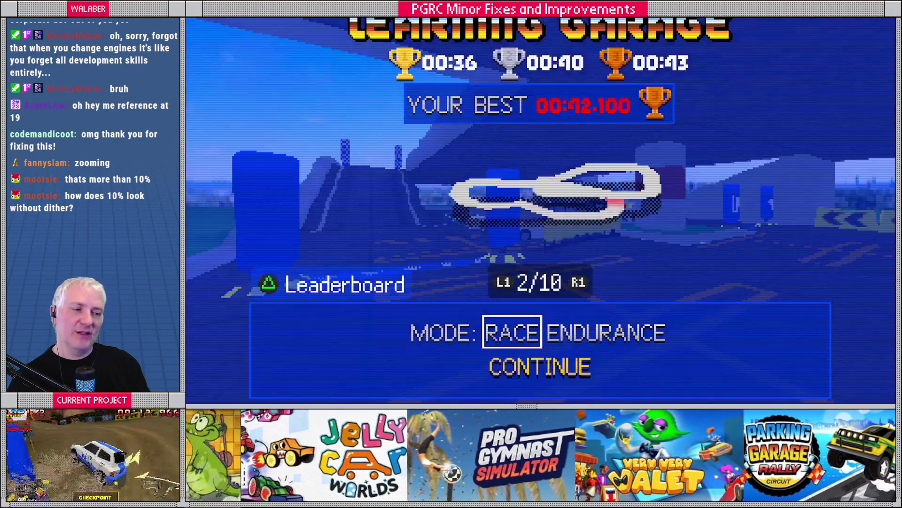
{"action": "key", "text": "Tab"}
{"action": "key", "text": "Return"}
{"action": "key", "text": "Return"}
{"action": "key", "text": "Return"}
{"action": "key", "text": "Return"}
{"action": "key", "text": "Return"}
{"action": "key", "text": "Return"}
{"action": "key", "text": "Up"}
{"action": "key", "text": "Up"}
{"action": "key", "text": "Right"}
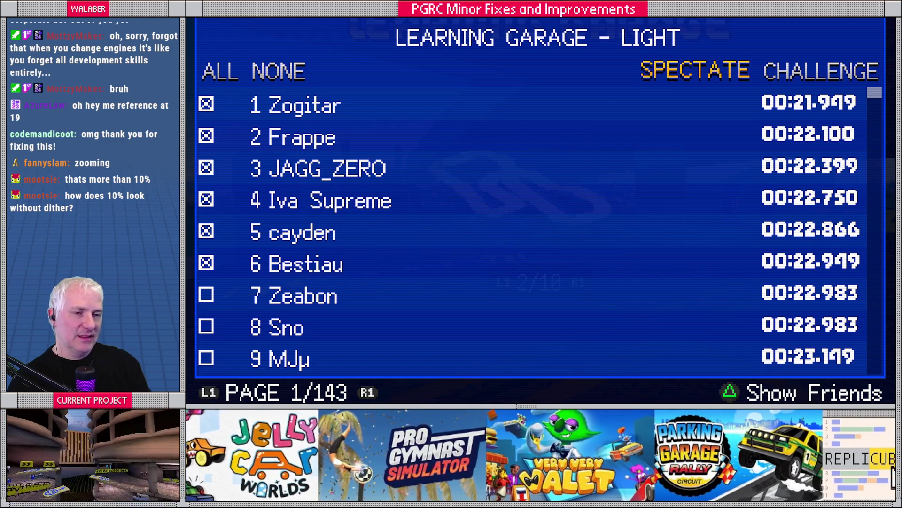
{"action": "key", "text": "Return"}
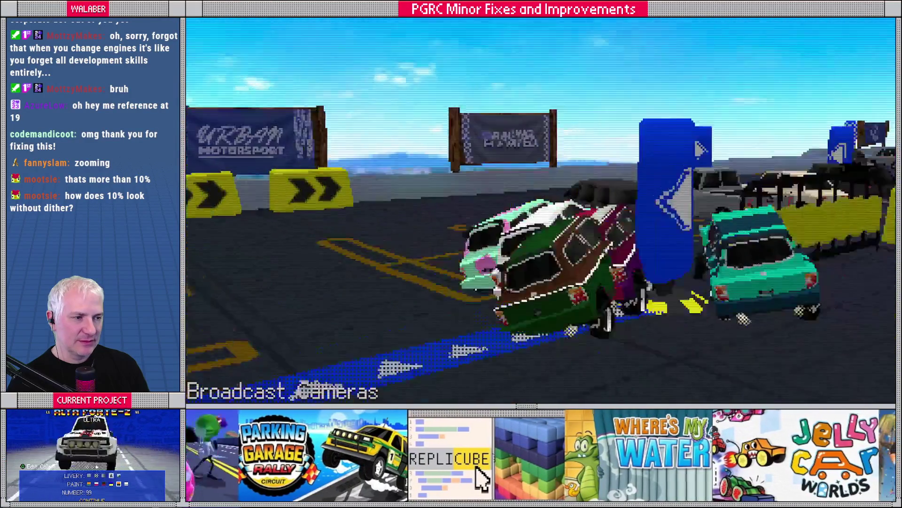
Switch the spectate run to the free camera, then return to Godot and stop the running game
{"action": "key", "text": "c"}
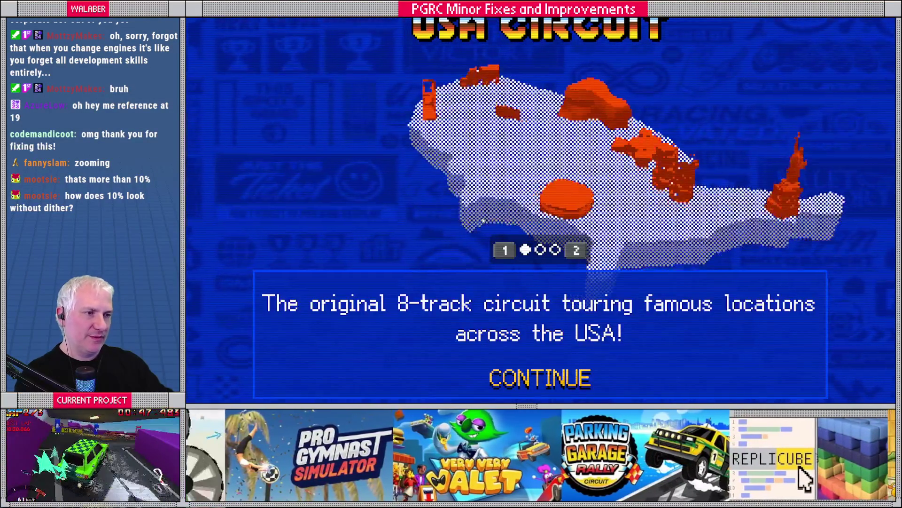
{"action": "key", "text": "alt+Tab"}
{"action": "key", "text": "F8"}
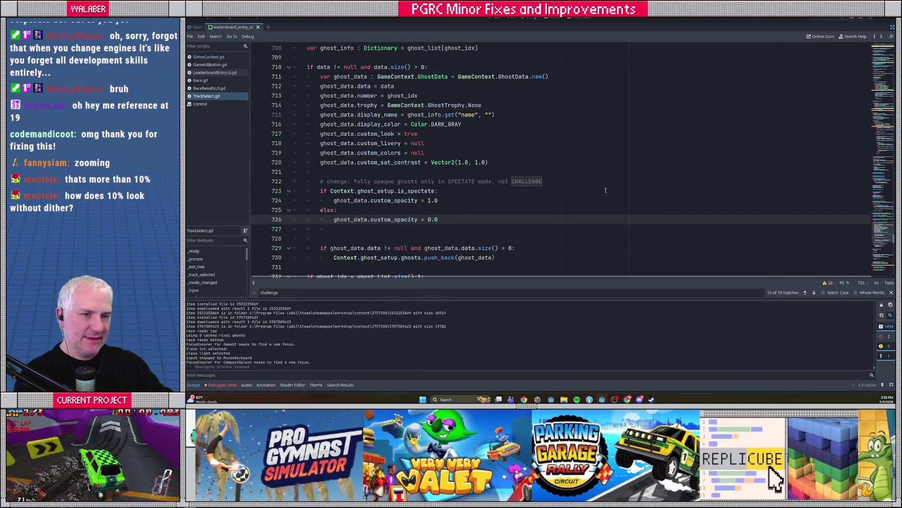
Select the ghost opacity, zebra striping and leaderboard focus task lines, undoing an accidental highlight
{"action": "key", "text": "alt+Tab"}
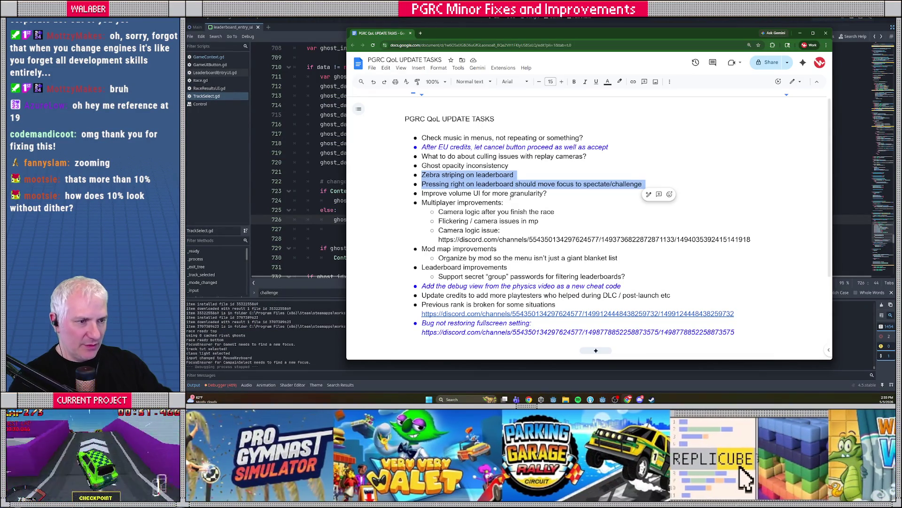
{"action": "left_click", "coordinate": [503, 193]}
{"action": "left_click_drag", "start_coordinate": [421, 175], "coordinate": [516, 174]}
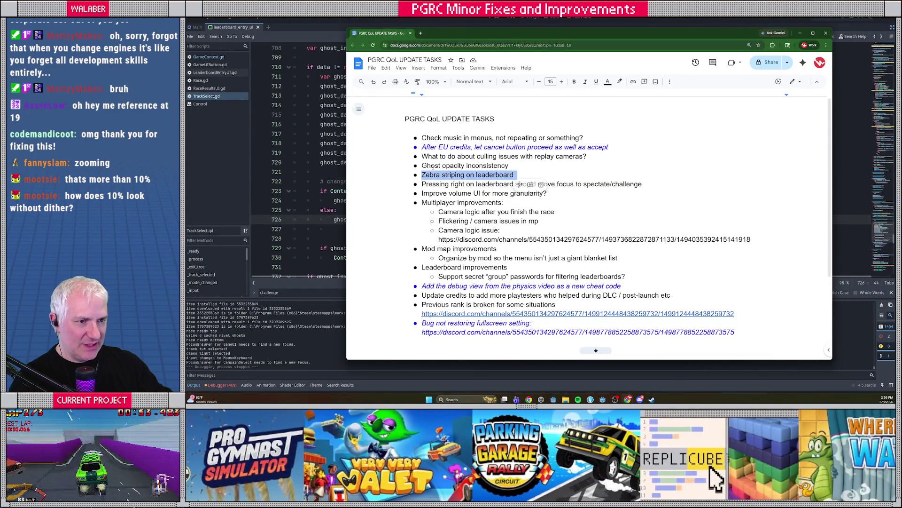
{"action": "left_click_drag", "start_coordinate": [421, 165], "coordinate": [644, 184]}
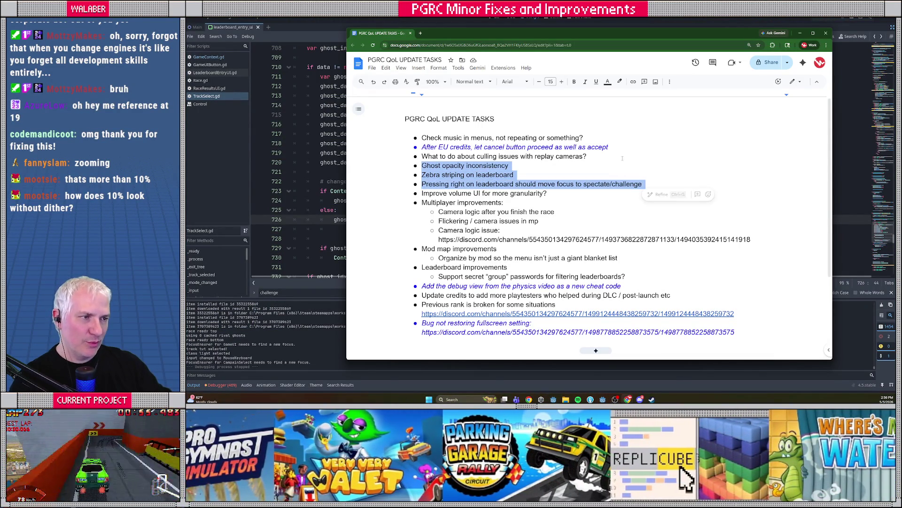
{"action": "left_click", "coordinate": [621, 82]}
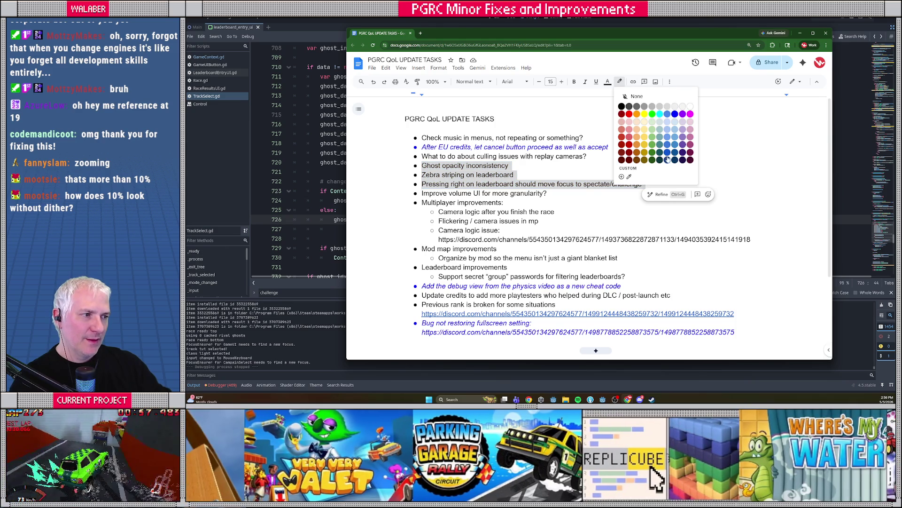
{"action": "left_click", "coordinate": [668, 160]}
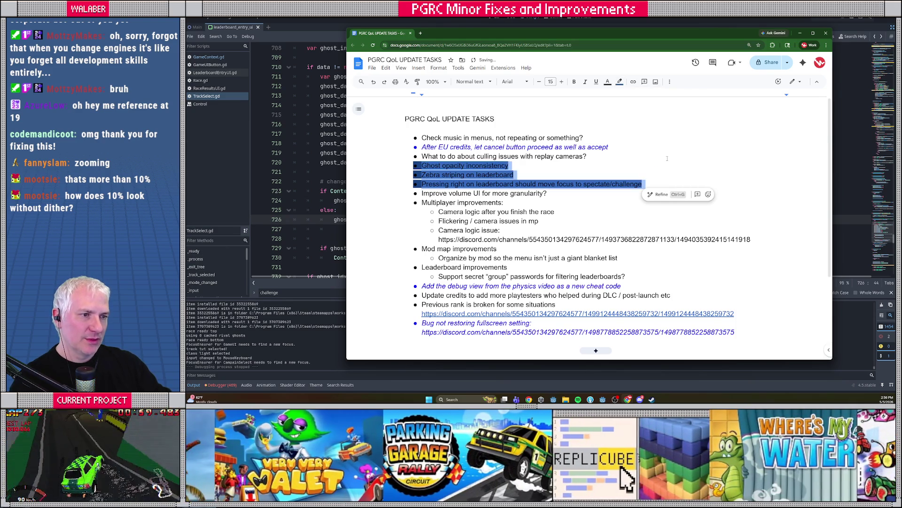
{"action": "left_click", "coordinate": [620, 82]}
{"action": "left_click", "coordinate": [625, 90]}
Make the three task lines blue and italic, then close the Chrome window
{"action": "left_click", "coordinate": [608, 82]}
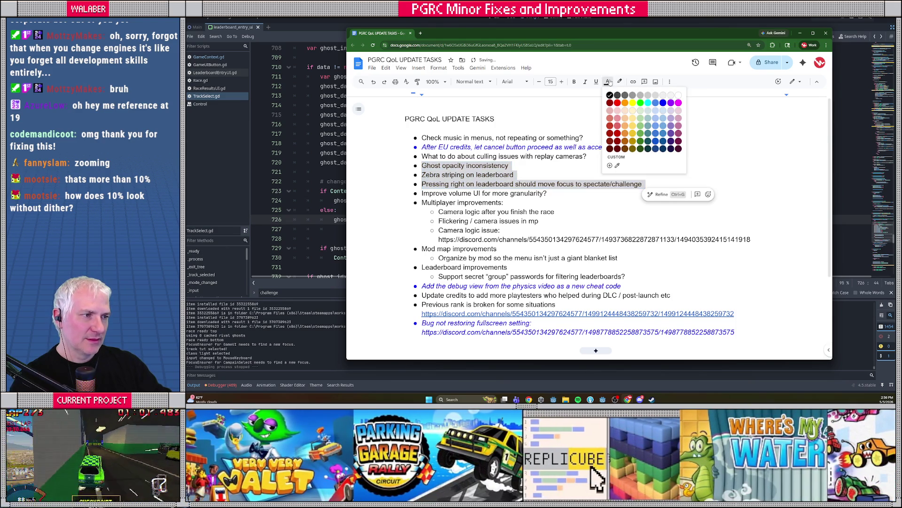
{"action": "left_click", "coordinate": [662, 103]}
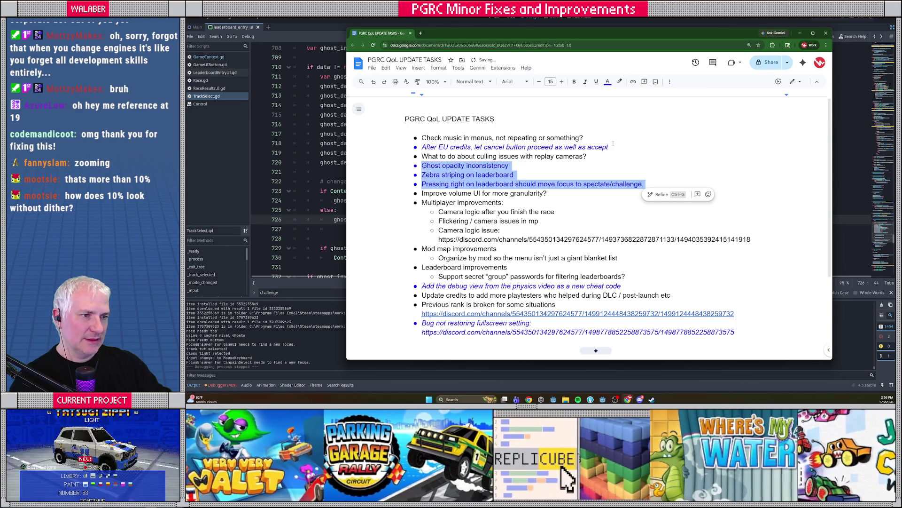
{"action": "key", "text": "ctrl+i"}
{"action": "left_click", "coordinate": [492, 221]}
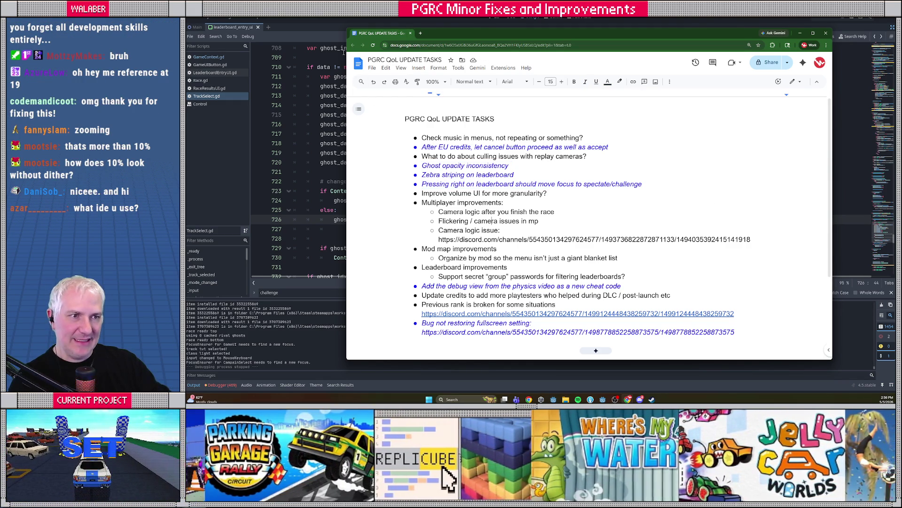
{"action": "left_click", "coordinate": [342, 22]}
{"action": "scroll", "coordinate": [435, 202], "scroll_direction": "up", "scroll_amount": 4}
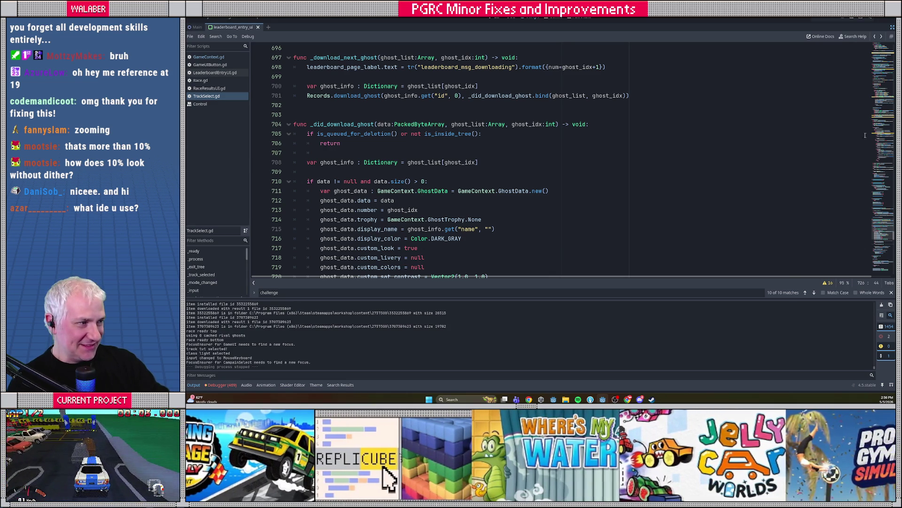
Exit distraction-free mode, widen the side docks and switch to the 3D view
{"action": "left_click_drag", "start_coordinate": [881, 130], "coordinate": [881, 56]}
{"action": "left_click", "coordinate": [892, 27]}
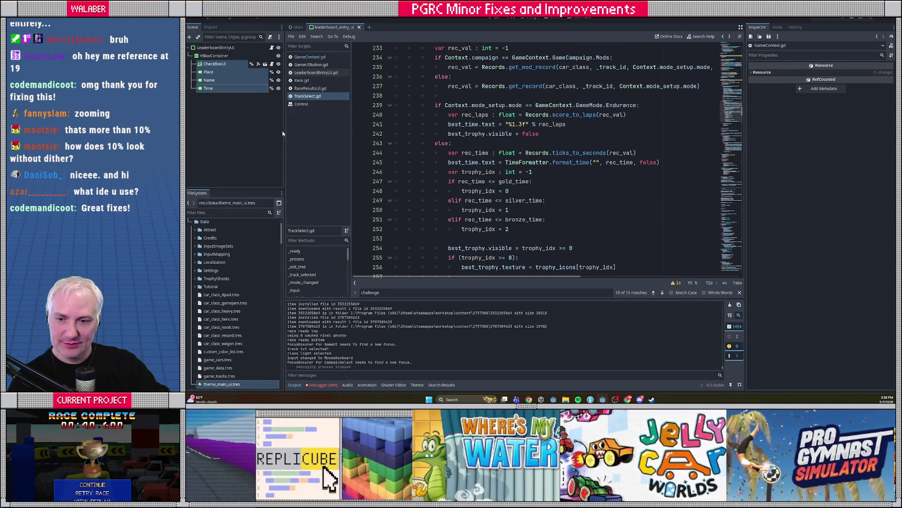
{"action": "mouse_move", "coordinate": [286, 150]}
{"action": "left_mouse_down"}
{"action": "mouse_move", "coordinate": [460, 150]}
{"action": "mouse_move", "coordinate": [318, 150]}
{"action": "left_mouse_up"}
{"action": "left_click", "coordinate": [510, 19]}
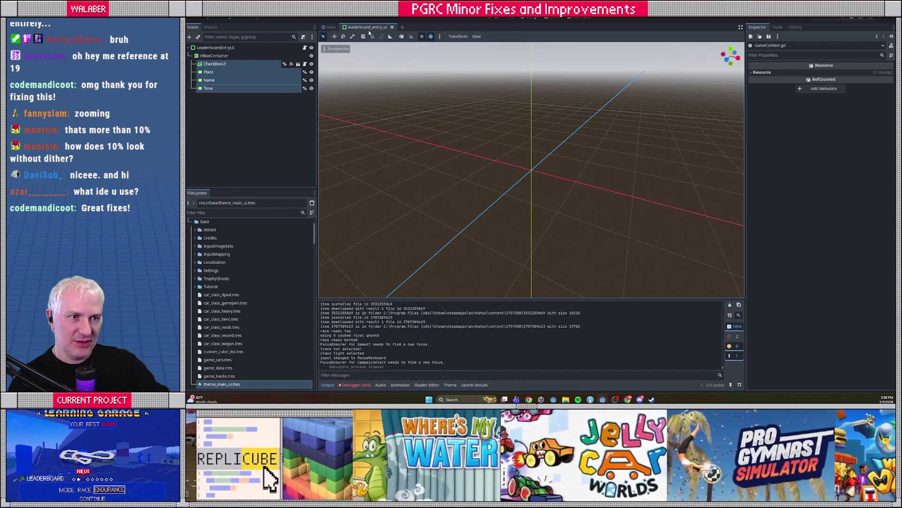
Filter FileSystem for 'rush' and open track_03_mt_rushmore.tscn, orbiting onto the multi-level track
{"action": "left_click", "coordinate": [248, 212]}
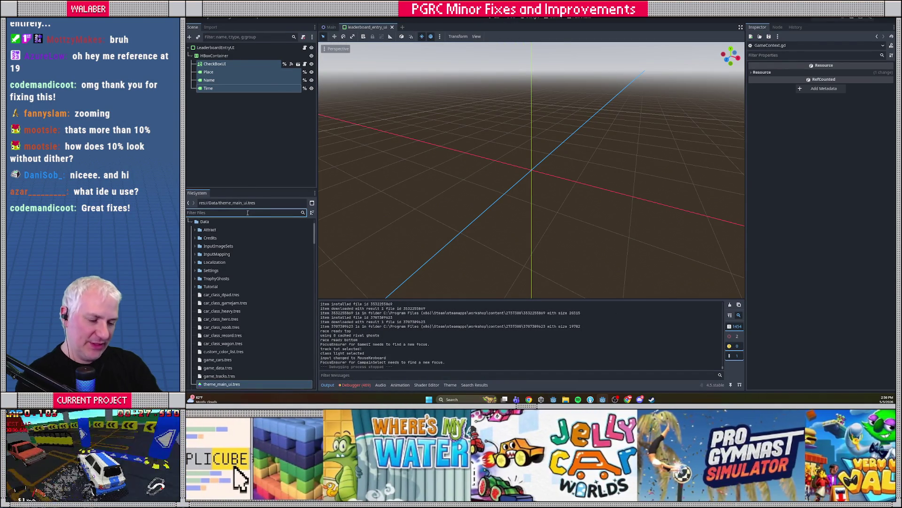
{"action": "type", "text": "rush"}
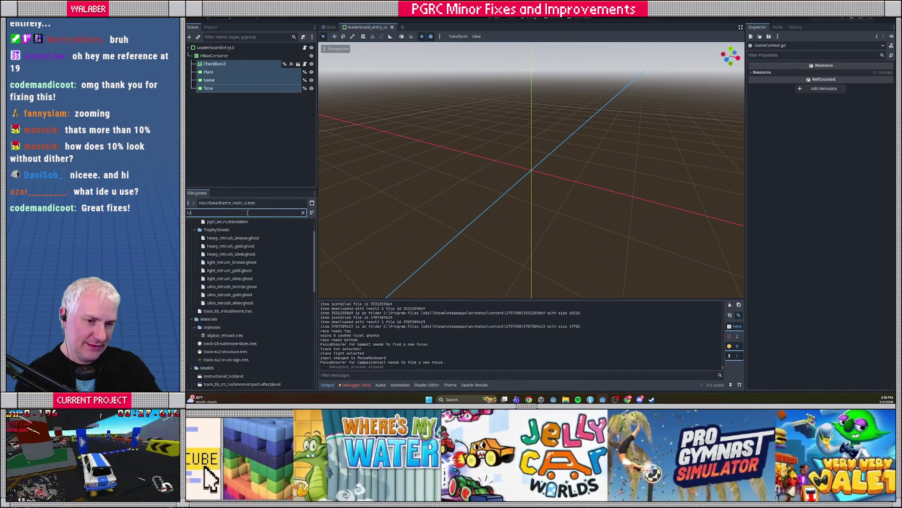
{"action": "scroll", "coordinate": [244, 336], "scroll_direction": "down", "scroll_amount": 4}
{"action": "scroll", "coordinate": [243, 337], "scroll_direction": "down", "scroll_amount": 2}
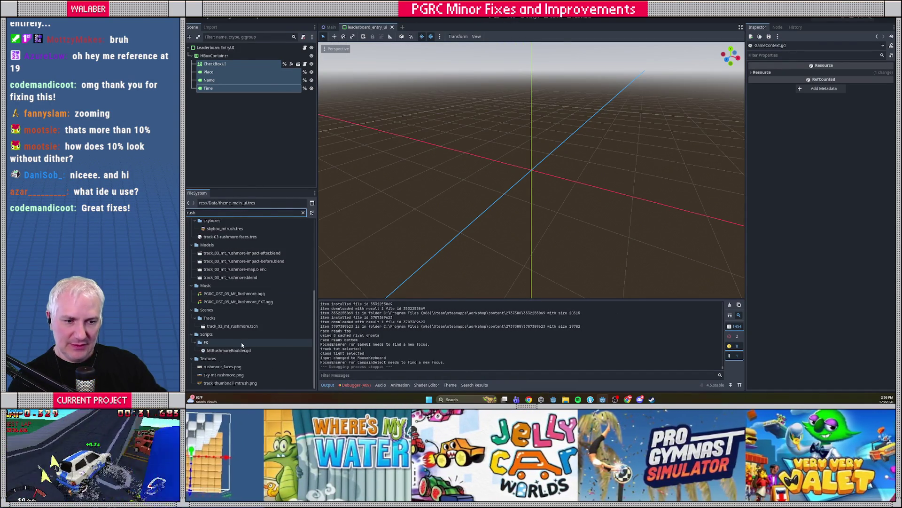
{"action": "left_click", "coordinate": [232, 326]}
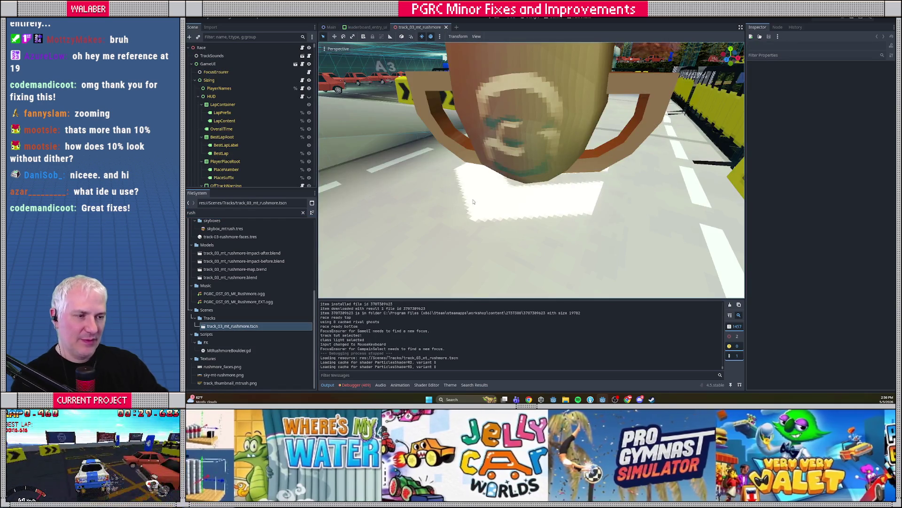
{"action": "scroll", "coordinate": [467, 205], "scroll_direction": "down", "scroll_amount": 10}
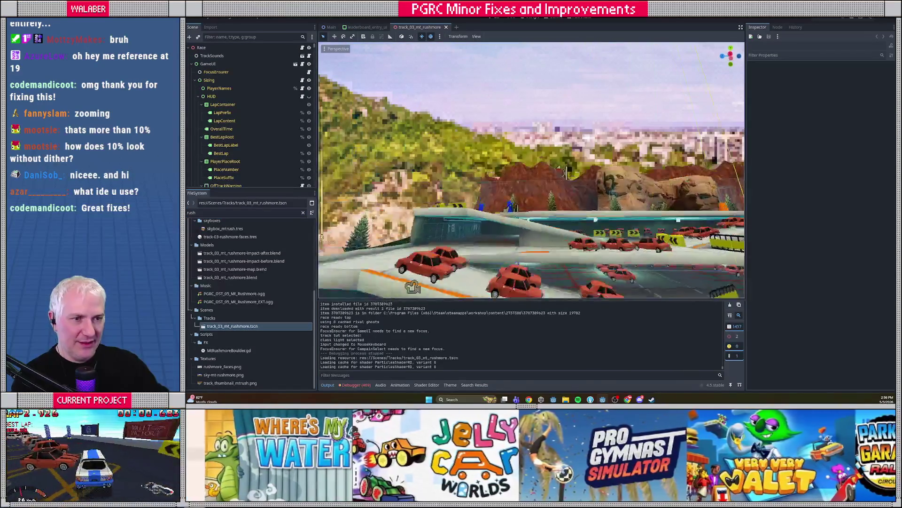
{"action": "left_click_drag", "start_coordinate": [470, 179], "coordinate": [480, 176]}
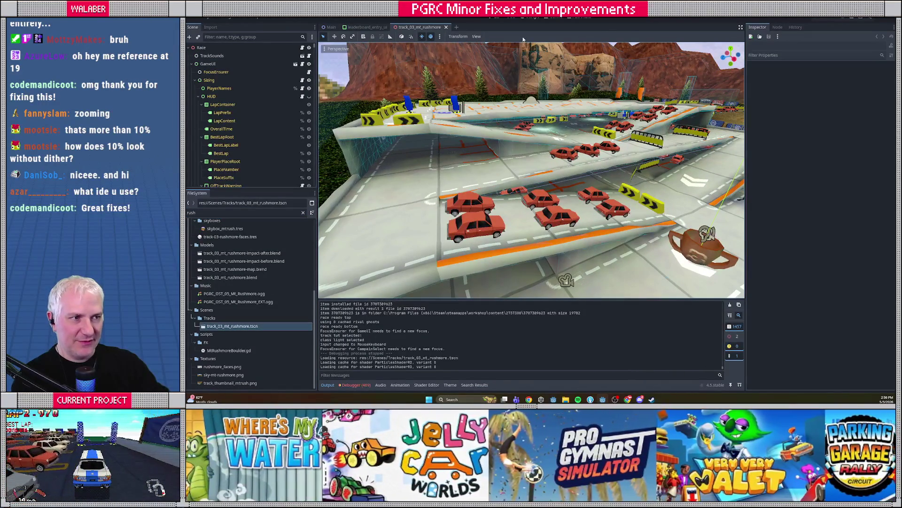
Check the 2D race UI and leaderboard_entry_ui scene, then return to TrackSelect.gd
{"action": "left_click", "coordinate": [495, 17]}
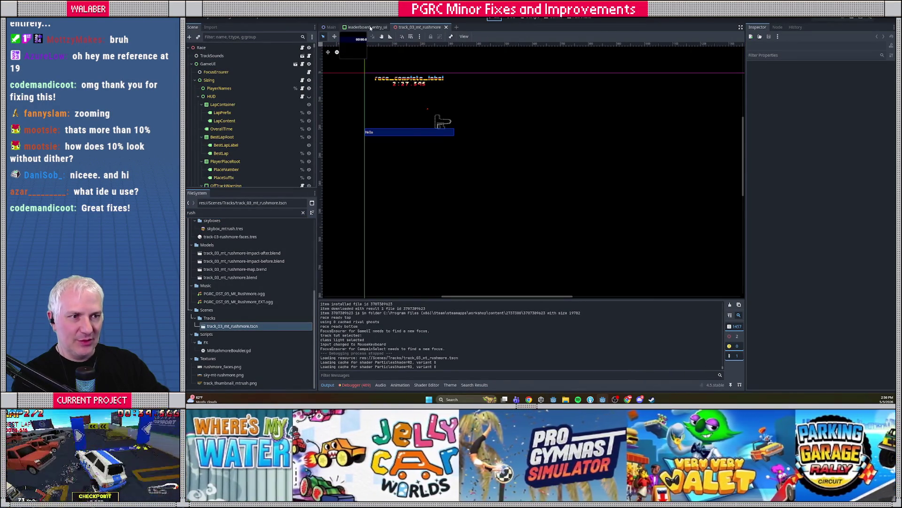
{"action": "left_click", "coordinate": [370, 28]}
{"action": "left_click", "coordinate": [531, 19]}
{"action": "scroll", "coordinate": [533, 141], "scroll_direction": "up", "scroll_amount": 7}
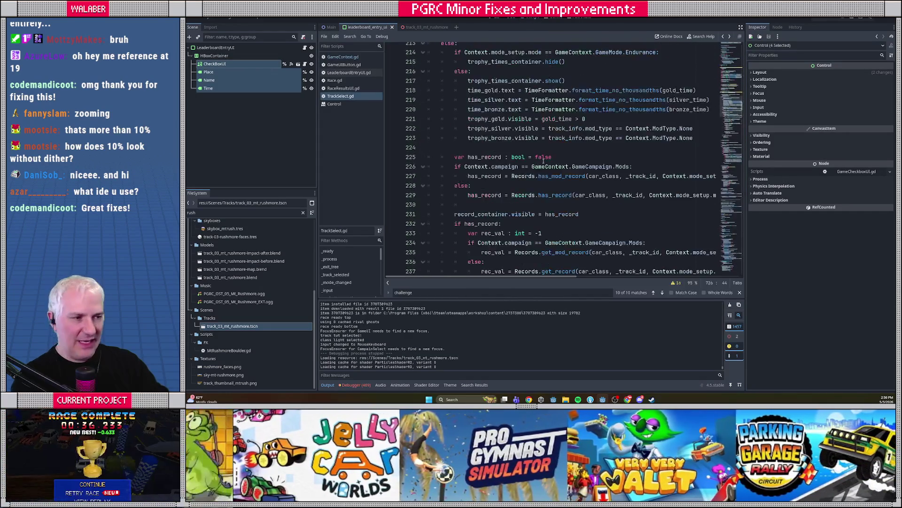
Read TrackSelect.gd full-width with the side docks, script list and output panel hidden
{"action": "scroll", "coordinate": [543, 161], "scroll_direction": "up", "scroll_amount": 3}
{"action": "left_click_drag", "start_coordinate": [430, 81], "coordinate": [430, 233]}
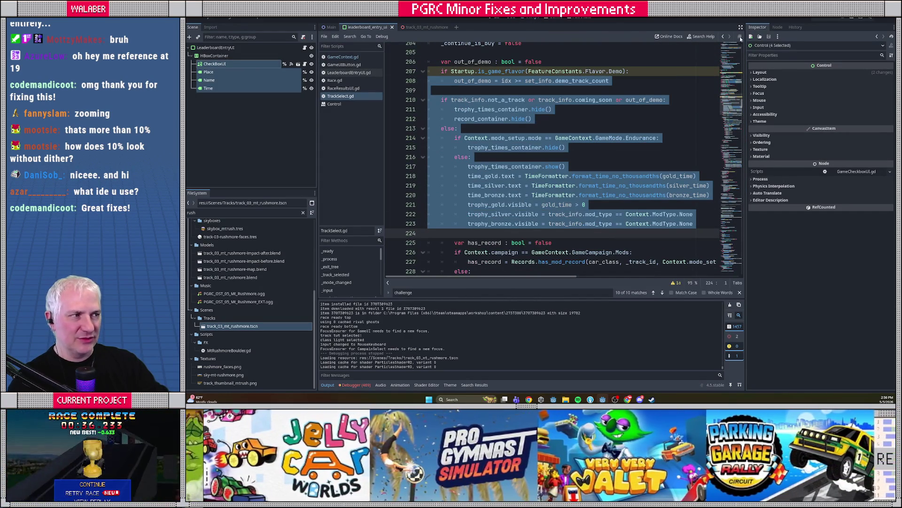
{"action": "left_click", "coordinate": [741, 27]}
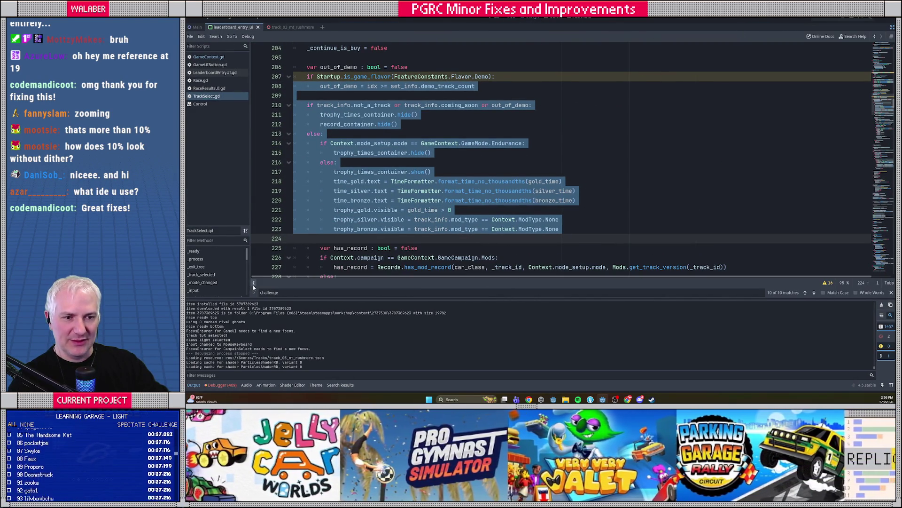
{"action": "left_click", "coordinate": [253, 282]}
{"action": "left_click", "coordinate": [193, 385]}
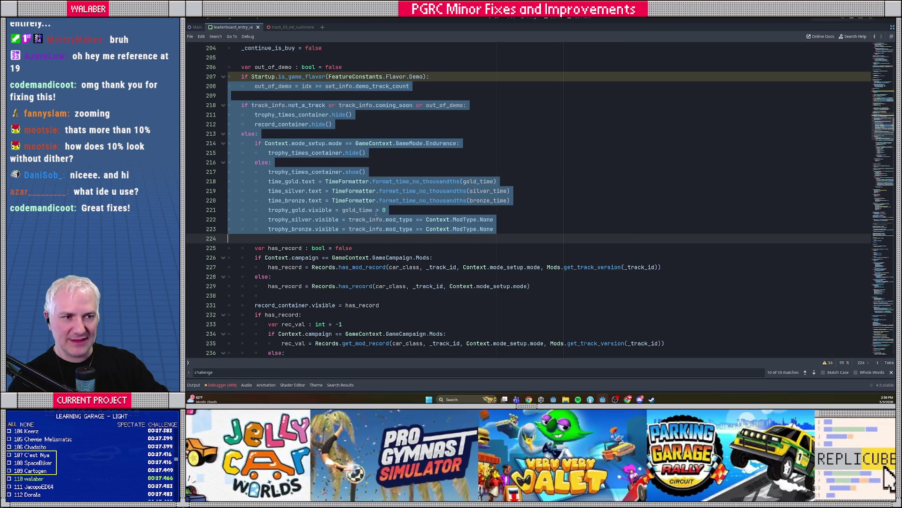
{"action": "left_click", "coordinate": [376, 213]}
{"action": "scroll", "coordinate": [470, 195], "scroll_direction": "up", "scroll_amount": 15}
{"action": "scroll", "coordinate": [471, 194], "scroll_direction": "up", "scroll_amount": 14}
Restore the side docks, narrow the left dock, and place the caret at the end of line 133
{"action": "key", "text": "ctrl+shift+F11"}
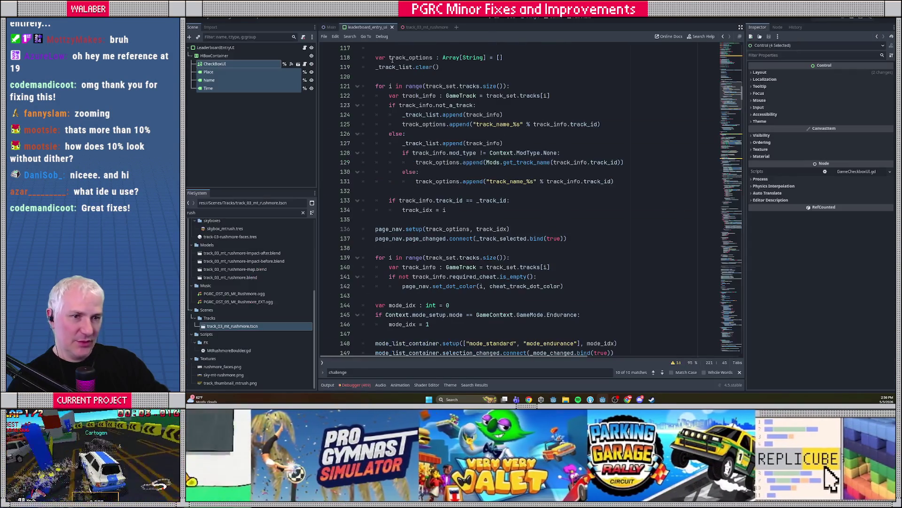
{"action": "left_click_drag", "start_coordinate": [315, 184], "coordinate": [287, 186]}
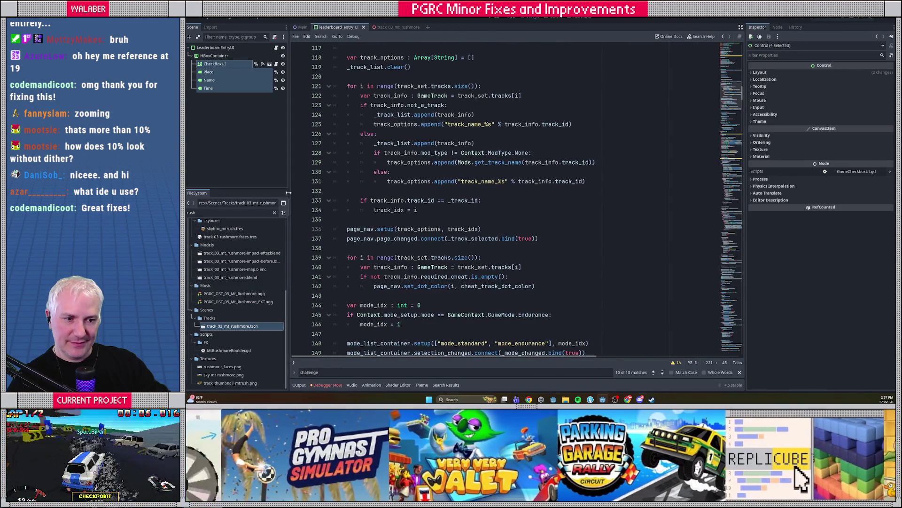
{"action": "left_click", "coordinate": [294, 363]}
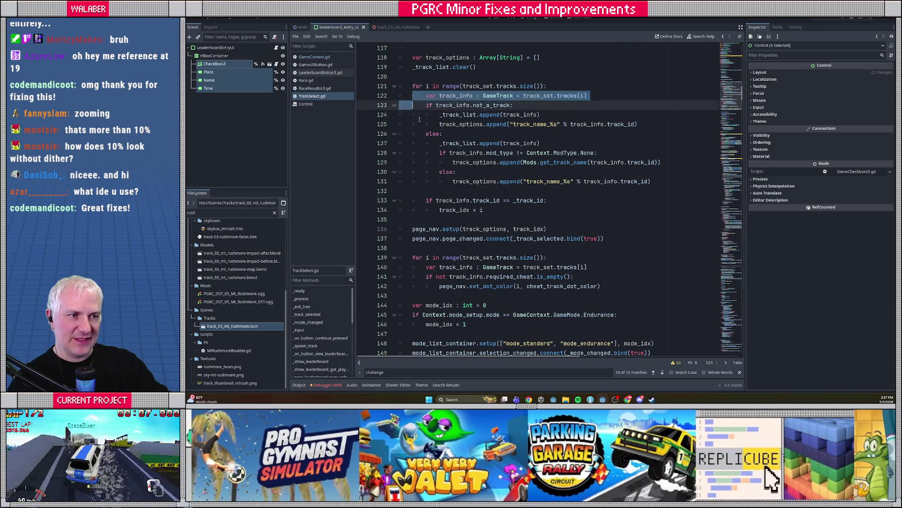
{"action": "left_click", "coordinate": [560, 202]}
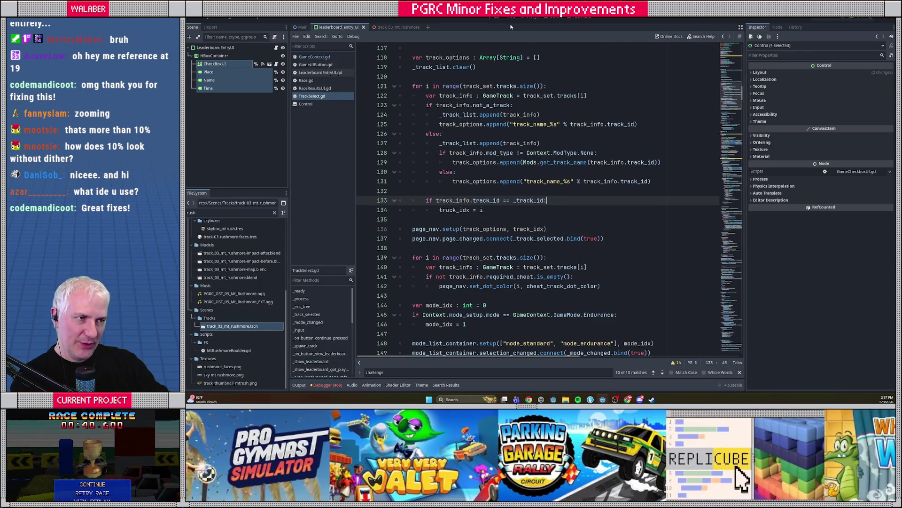
Switch from the script to the leaderboard_entry_ui scene's 2D and then 3D workspace
{"action": "left_click", "coordinate": [510, 18]}
{"action": "left_click", "coordinate": [495, 19]}
{"action": "left_click", "coordinate": [510, 19]}
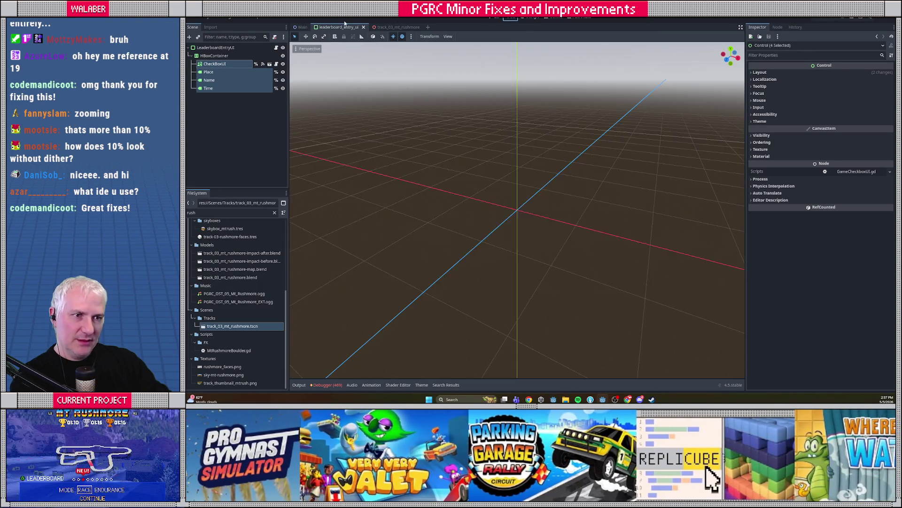
Open the track_03_mt_rushmore scene in 3D, checking the Game workspace along the way
{"action": "left_click", "coordinate": [393, 27]}
{"action": "scroll", "coordinate": [487, 159], "scroll_direction": "down", "scroll_amount": 10}
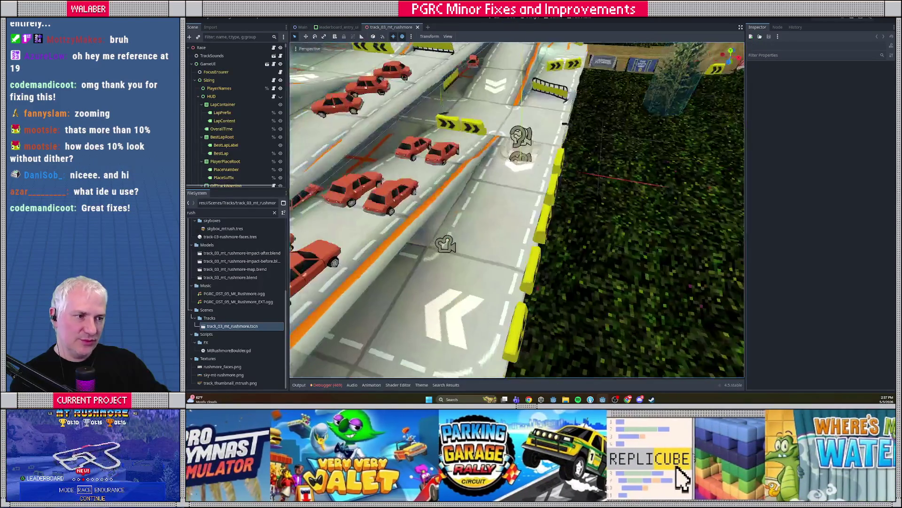
{"action": "scroll", "coordinate": [489, 162], "scroll_direction": "up", "scroll_amount": 5}
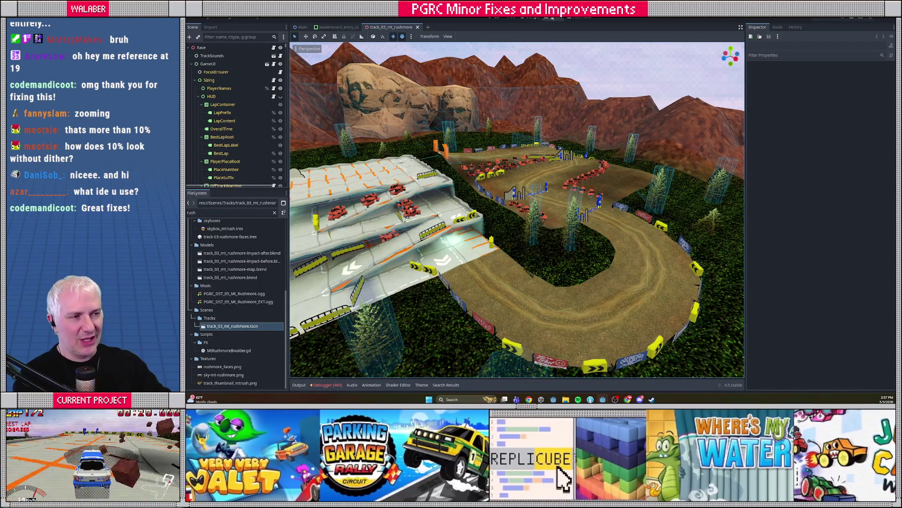
{"action": "left_click", "coordinate": [554, 19]}
{"action": "left_click", "coordinate": [510, 19]}
{"action": "scroll", "coordinate": [502, 45], "scroll_direction": "up", "scroll_amount": 5}
{"action": "scroll", "coordinate": [502, 45], "scroll_direction": "down", "scroll_amount": 3}
{"action": "scroll", "coordinate": [401, 40], "scroll_direction": "down", "scroll_amount": 2}
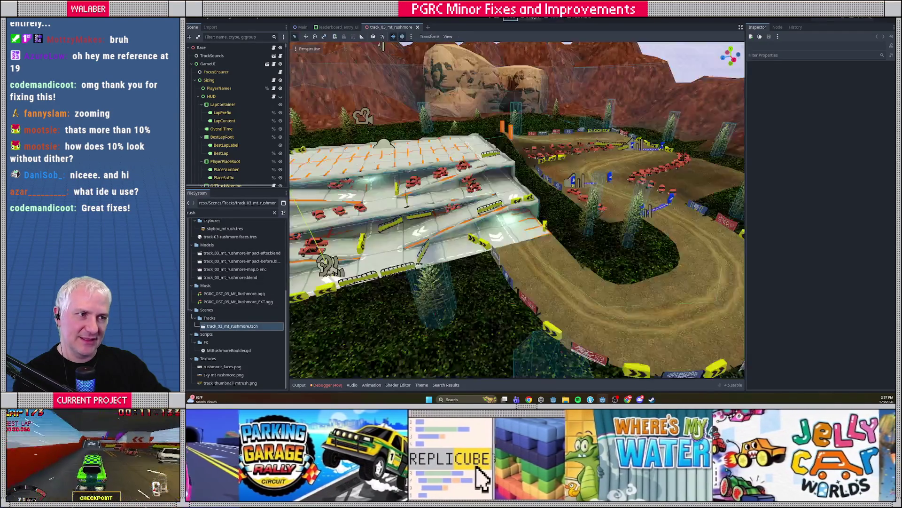
{"action": "left_click", "coordinate": [551, 19]}
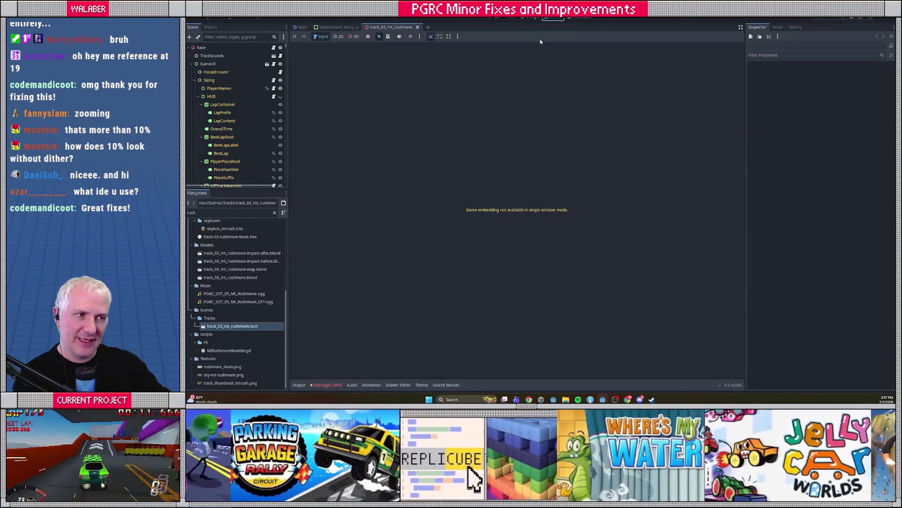
{"action": "left_click", "coordinate": [510, 19]}
{"action": "scroll", "coordinate": [494, 155], "scroll_direction": "up", "scroll_amount": 2}
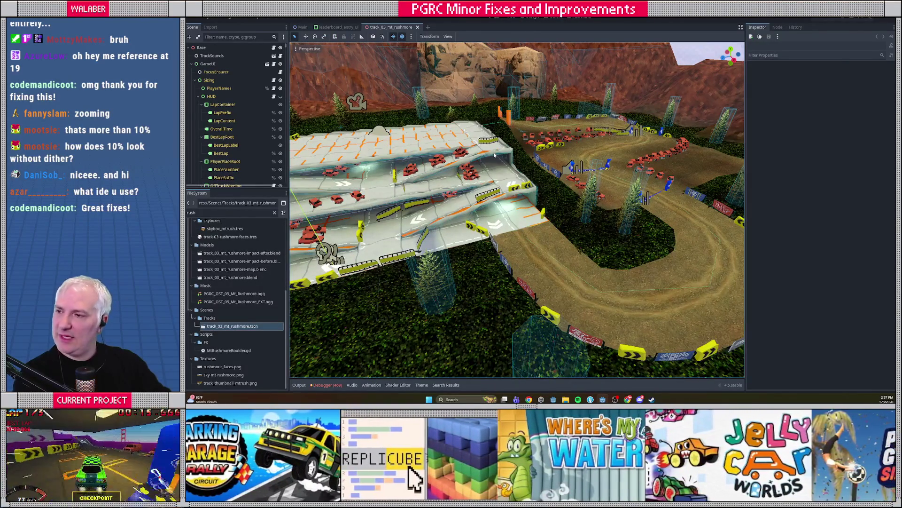
Review the 'Previous rank' task and its link in the doc, then bring Fork forward
{"action": "key", "text": "alt+Tab"}
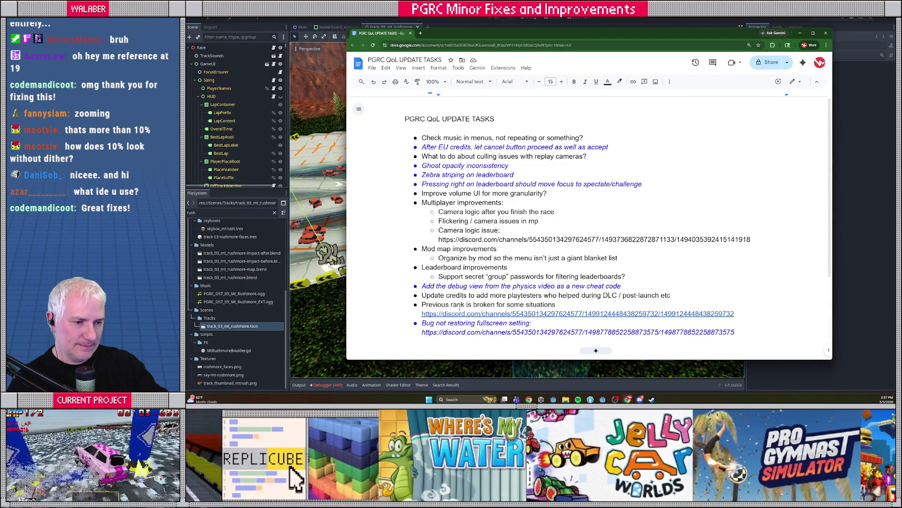
{"action": "left_click_drag", "start_coordinate": [421, 304], "coordinate": [753, 314]}
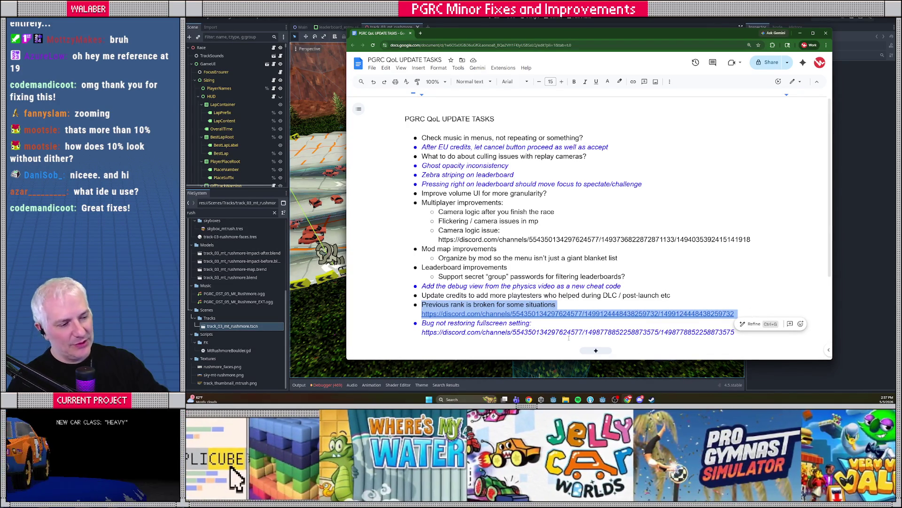
{"action": "left_click", "coordinate": [590, 399]}
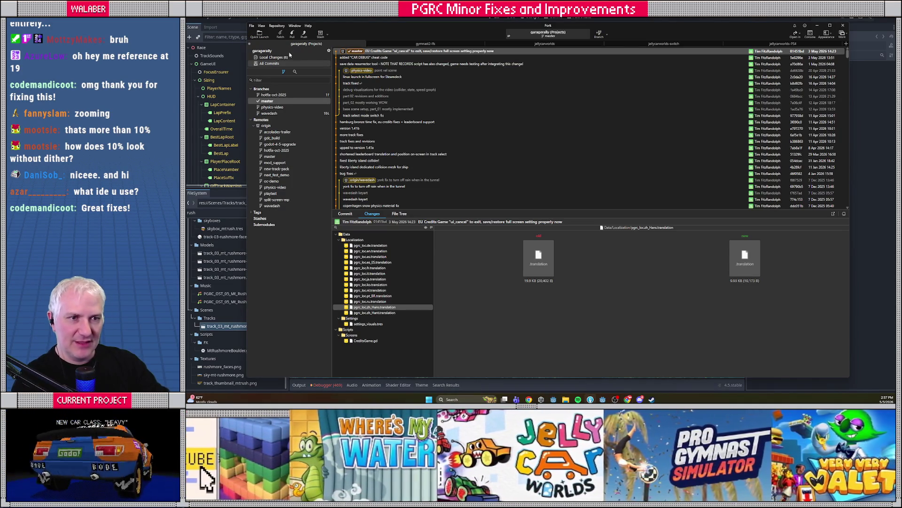
Discard the local changes to the menu remix music .ogg.import file
{"action": "left_click", "coordinate": [273, 56]}
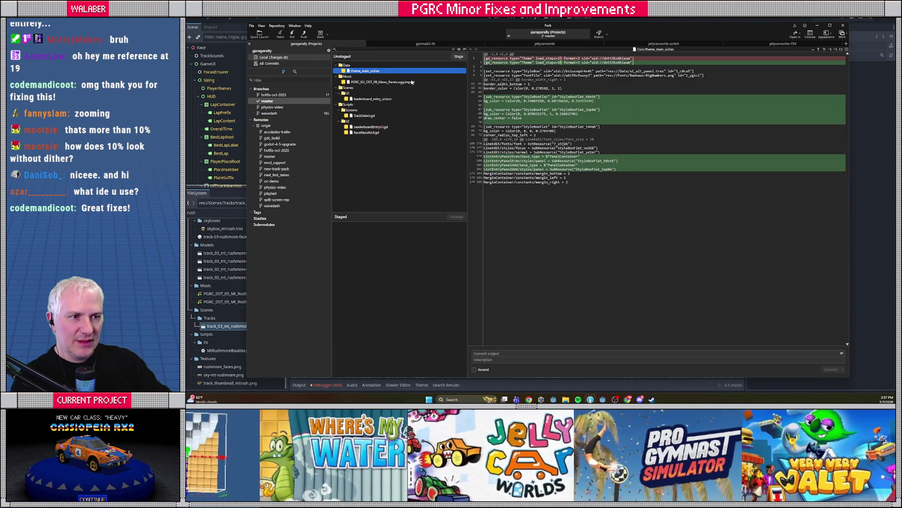
{"action": "left_click", "coordinate": [411, 82]}
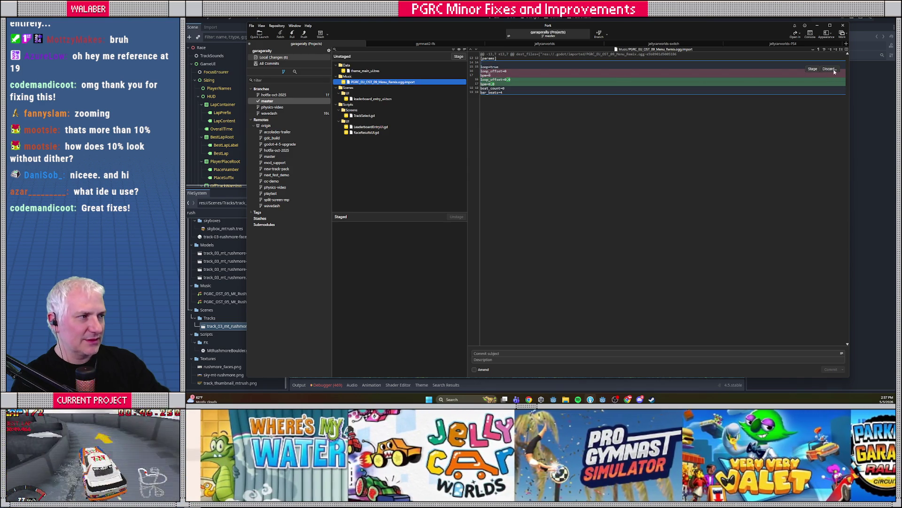
{"action": "left_click", "coordinate": [831, 70]}
{"action": "left_click", "coordinate": [585, 205]}
Stage theme_main_ui.tres, leaderboard_entry_ui.tscn, TrackSelect.gd, LeaderboardEntryUI.gd and RaceResultsUI.gd
{"action": "left_click", "coordinate": [373, 72]}
{"action": "mouse_move", "coordinate": [501, 89]}
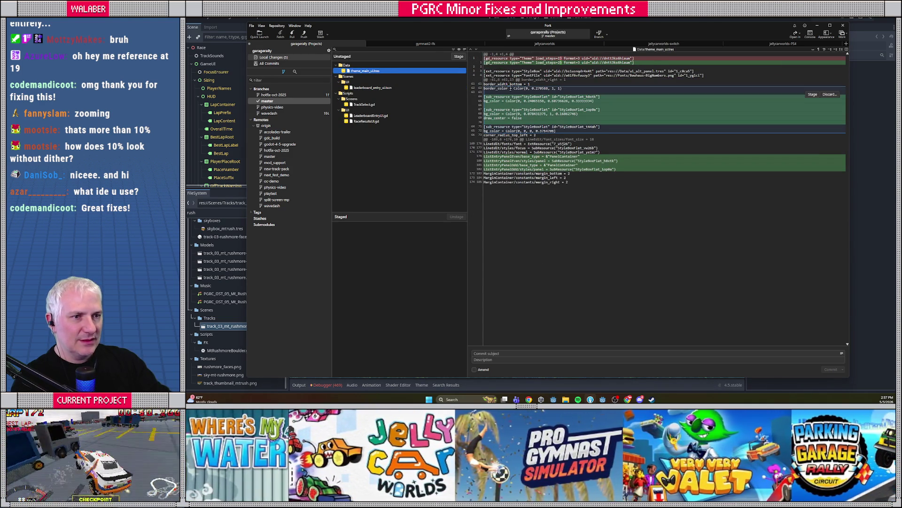
{"action": "left_click", "coordinate": [458, 57]}
{"action": "left_click", "coordinate": [386, 77]}
{"action": "left_click", "coordinate": [460, 57]}
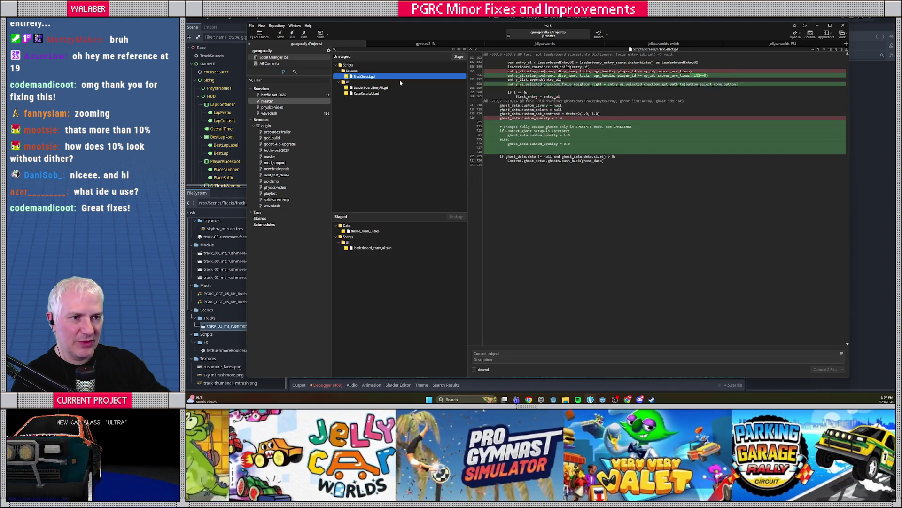
{"action": "left_click", "coordinate": [459, 57]}
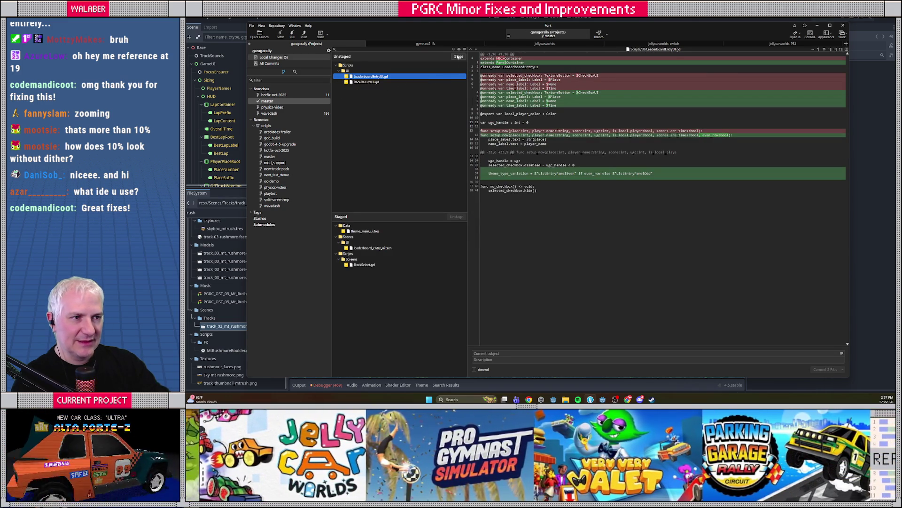
{"action": "left_click", "coordinate": [458, 56]}
{"action": "left_click", "coordinate": [459, 57]}
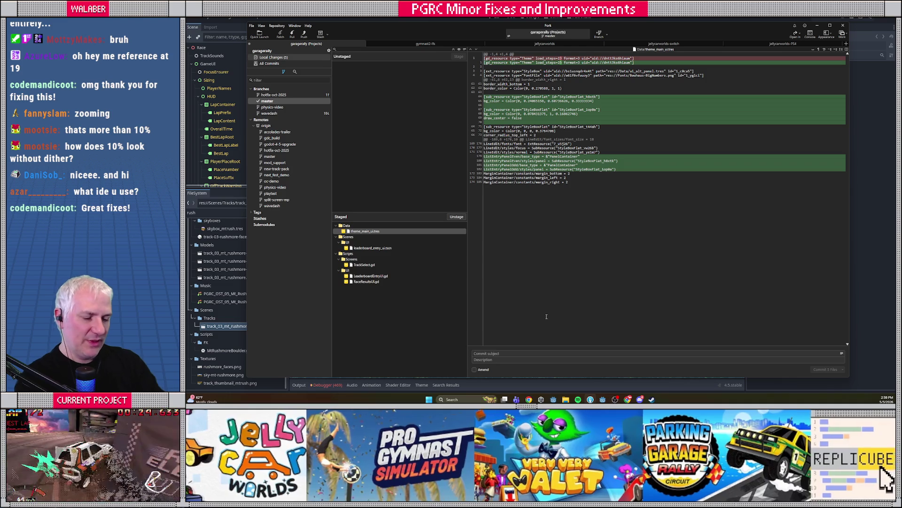
Write commit subject 'Leaderboard Improvements' with lines on subtle zebra striping and controller navigation improvements
{"action": "type", "text": "Leaderboard Impro"}
{"action": "type", "text": "vements"}
{"action": "key", "text": "Tab"}
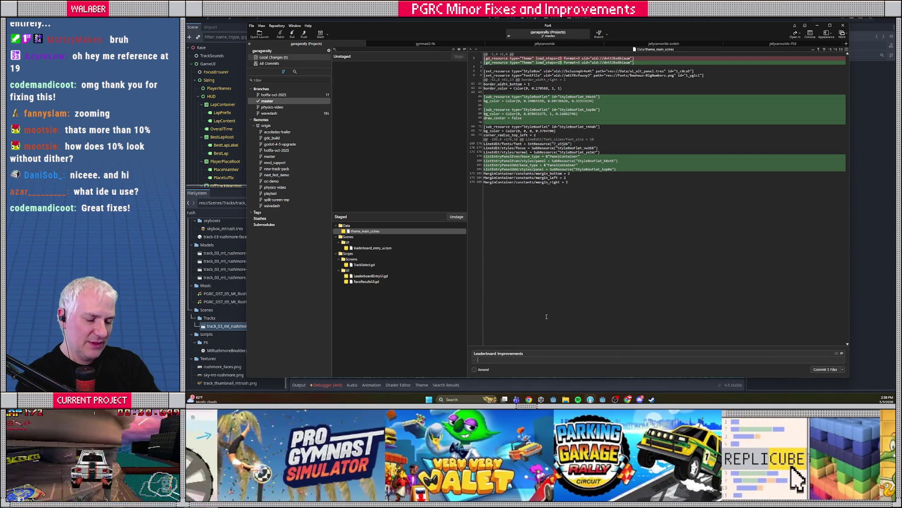
{"action": "type", "text": "subtle zebra stri"}
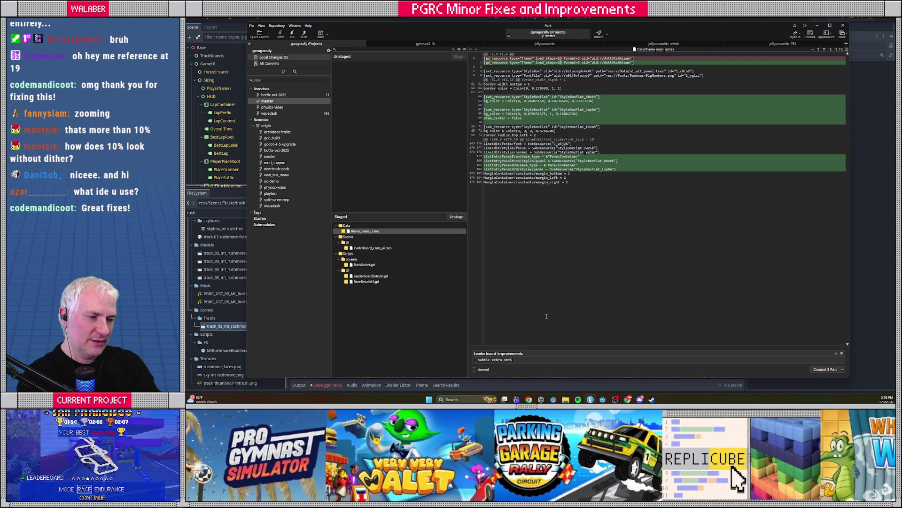
{"action": "type", "text": "ping on leader"}
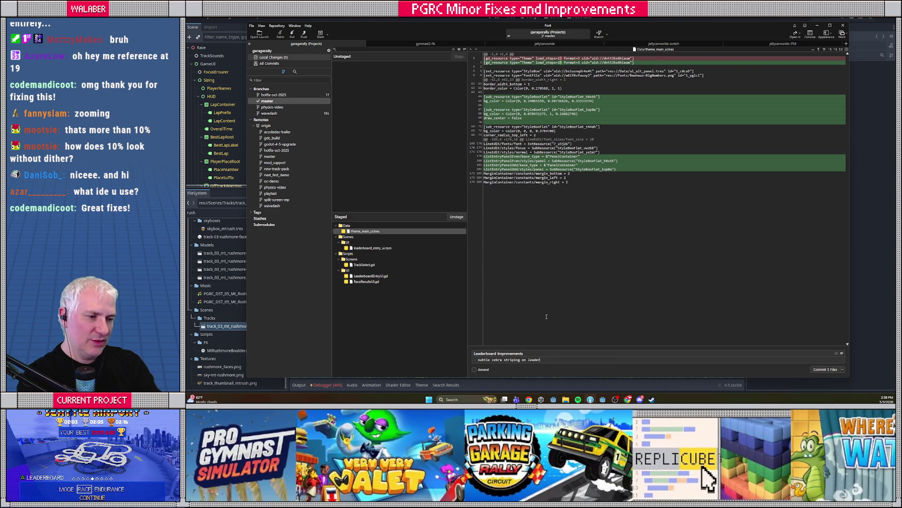
{"action": "type", "text": "boards"}
{"action": "key", "text": "Return"}
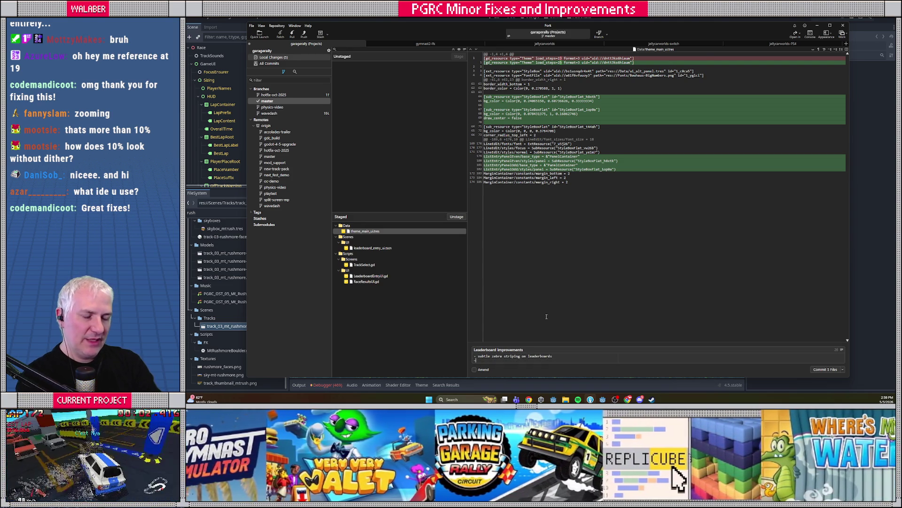
{"action": "type", "text": "navig"}
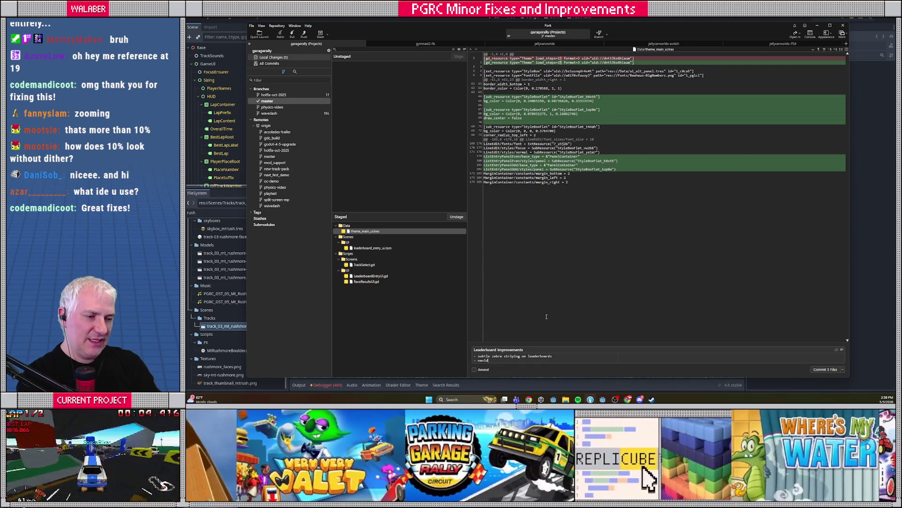
{"action": "key", "text": "BackSpace"}
{"action": "key", "text": "BackSpace"}
{"action": "type", "text": "controller m"}
{"action": "type", "text": "igation improvem"}
{"action": "key", "text": "BackSpace"}
{"action": "key", "text": "BackSpace"}
{"action": "key", "text": "BackSpace"}
{"action": "type", "text": "rovements"}
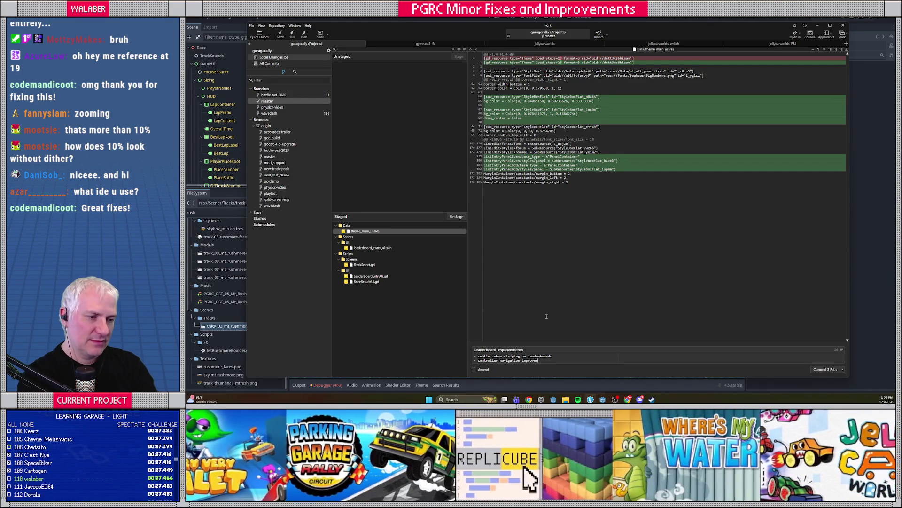
Add a line that challenge ghosts now follow the ghost opacity setting properly, and commit
{"action": "key", "text": "Return"}
{"action": "type", "text": "- c"}
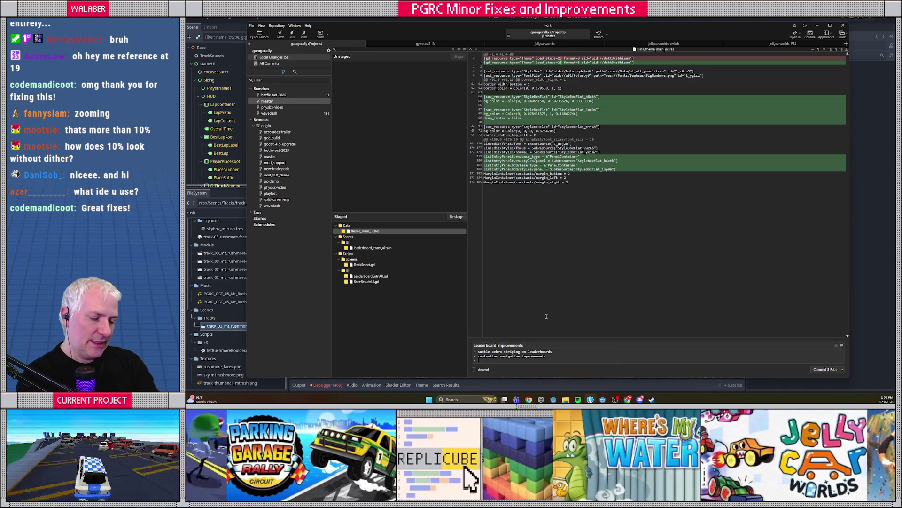
{"action": "type", "text": "halle"}
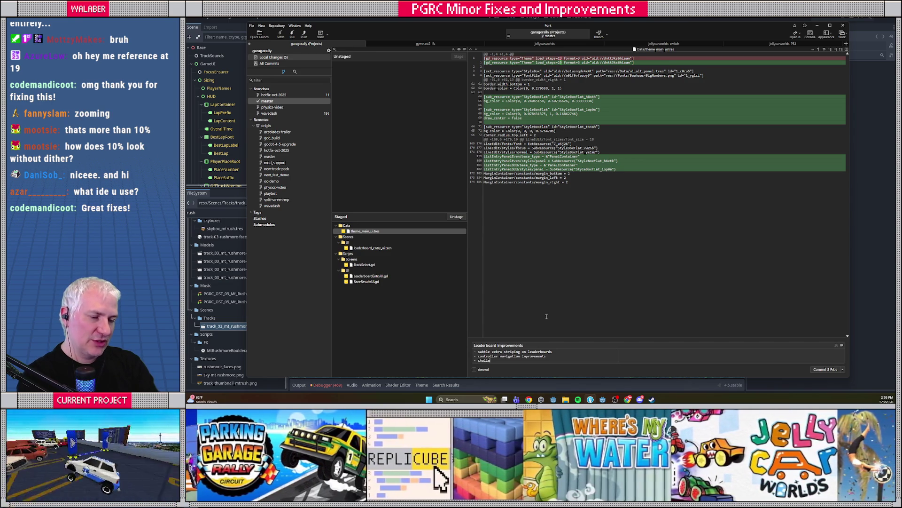
{"action": "type", "text": "nge ghosts n"}
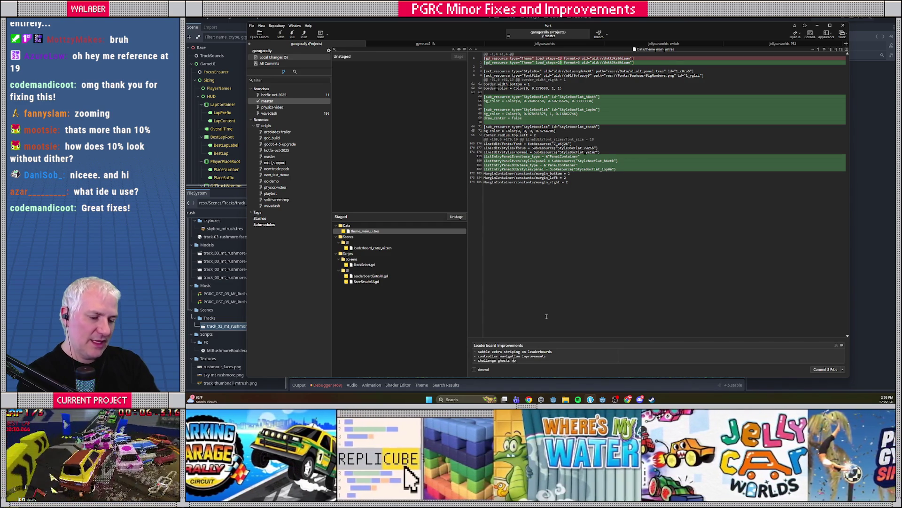
{"action": "type", "text": "ow follow in-ga"}
{"action": "key", "text": "BackSpace"}
{"action": "key", "text": "BackSpace"}
{"action": "key", "text": "BackSpace"}
{"action": "type", "text": "ghost opa"}
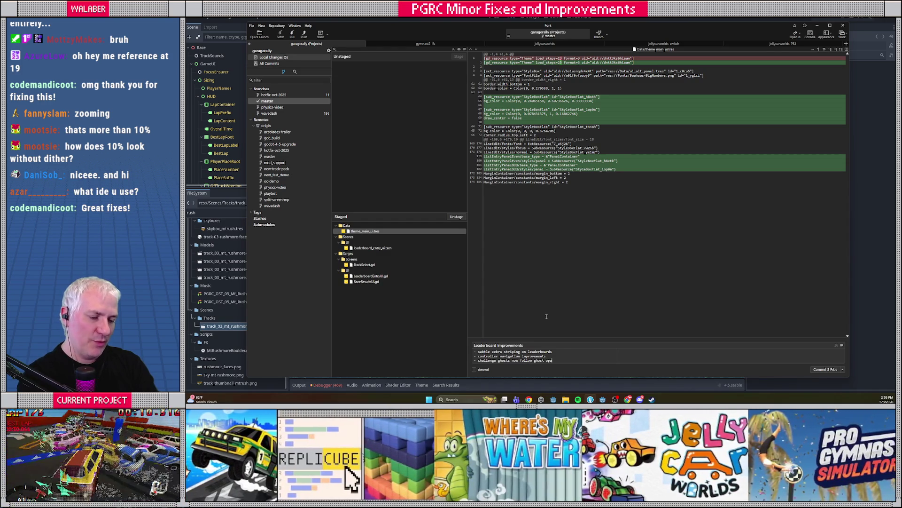
{"action": "type", "text": "city setting proper"}
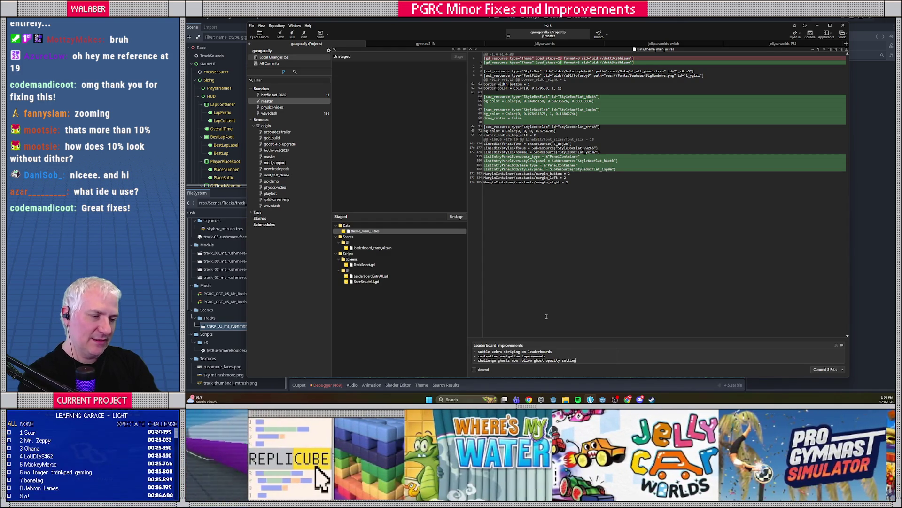
{"action": "type", "text": "ly"}
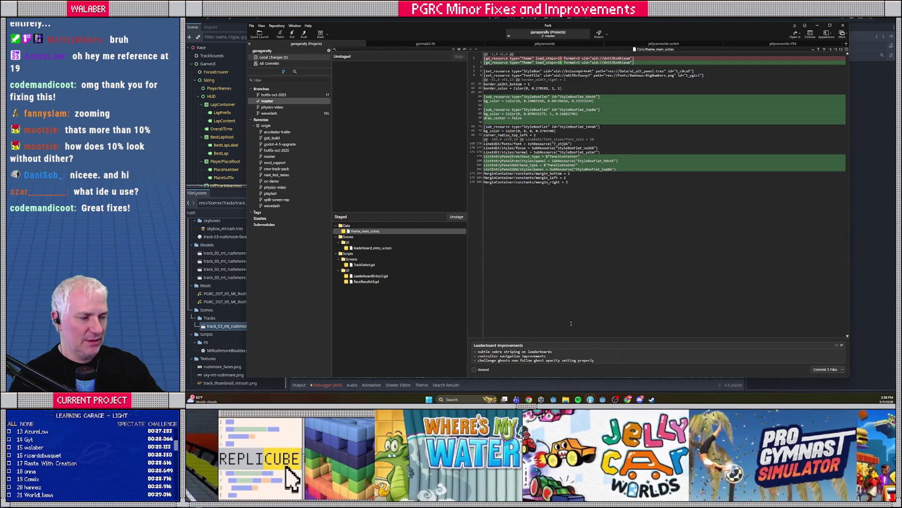
{"action": "left_click", "coordinate": [825, 370]}
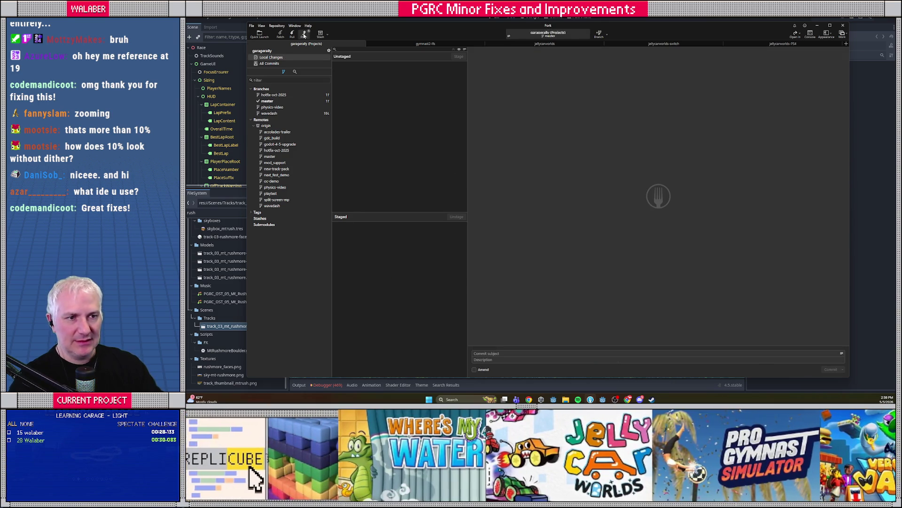
Push master to origin, then bring the PGRC QoL UPDATE TASKS document back in front
{"action": "left_click", "coordinate": [304, 36]}
{"action": "key", "text": "Return"}
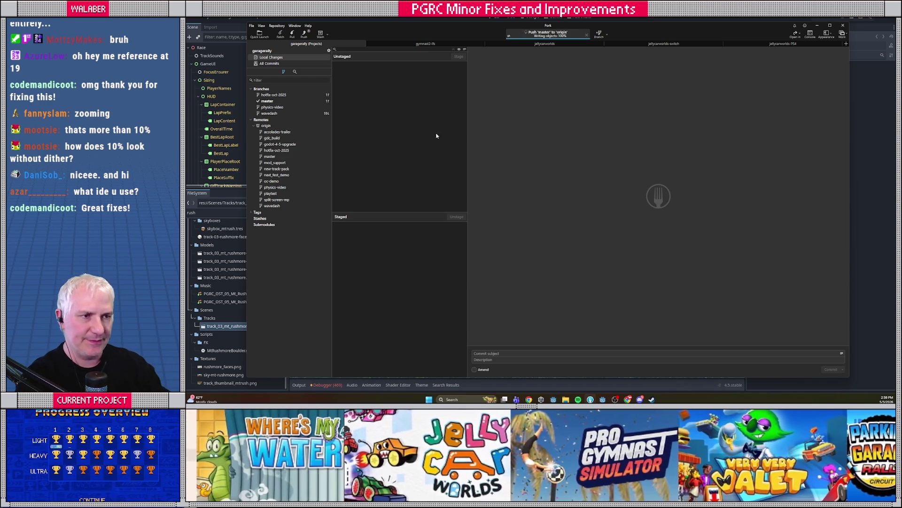
{"action": "key", "text": "alt+Tab"}
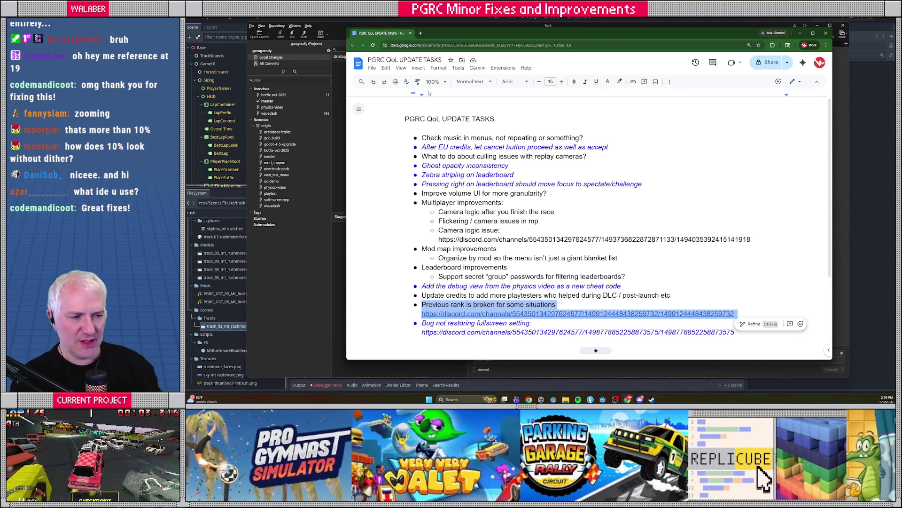
Review the 'Previous rank is broken' task and its link, then return to Godot's 3D track view
{"action": "scroll", "coordinate": [517, 211], "scroll_direction": "down", "scroll_amount": 3}
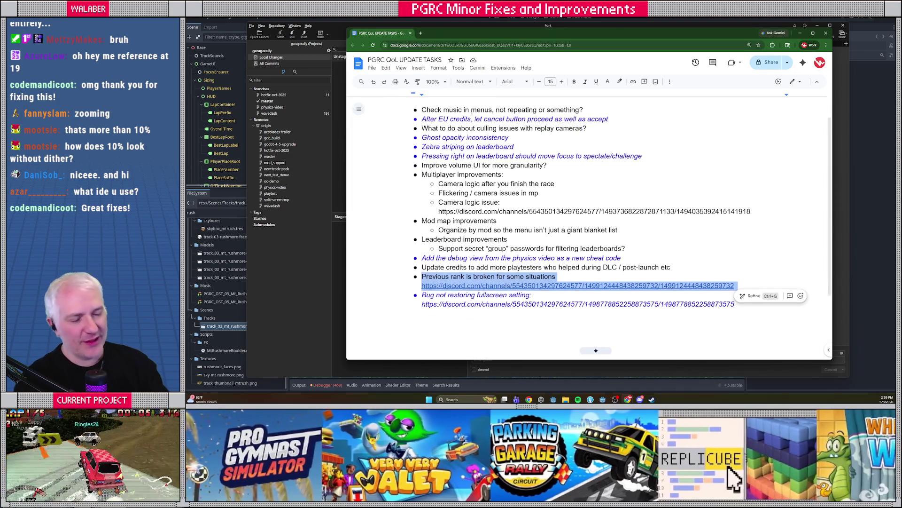
{"action": "left_click_drag", "start_coordinate": [422, 220], "coordinate": [745, 231]}
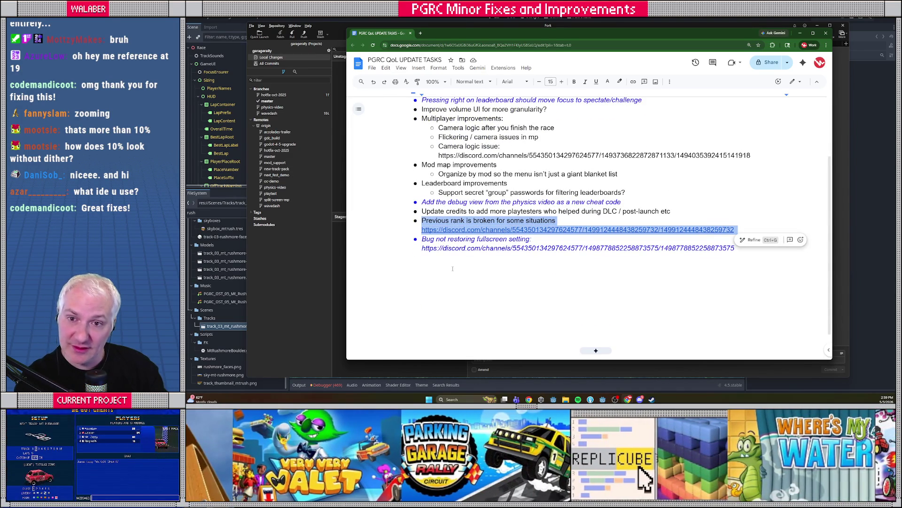
{"action": "left_click", "coordinate": [436, 292]}
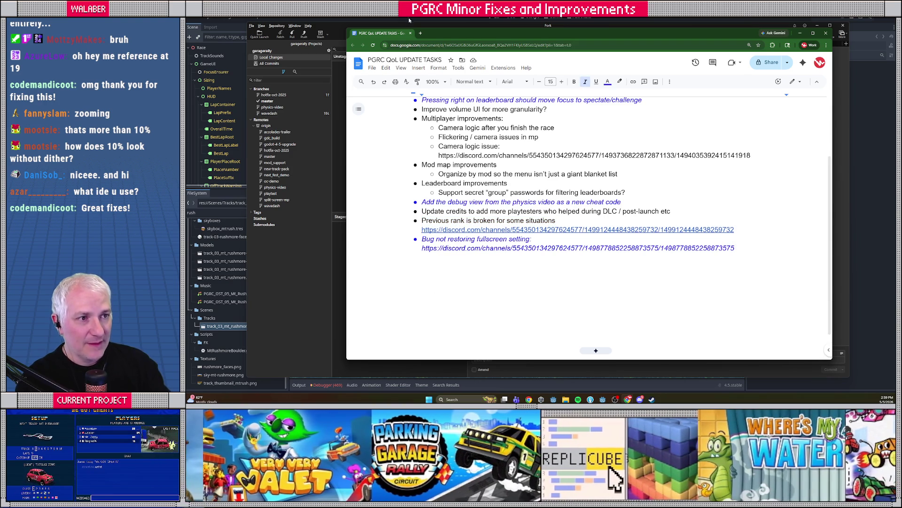
{"action": "key", "text": "alt+Tab"}
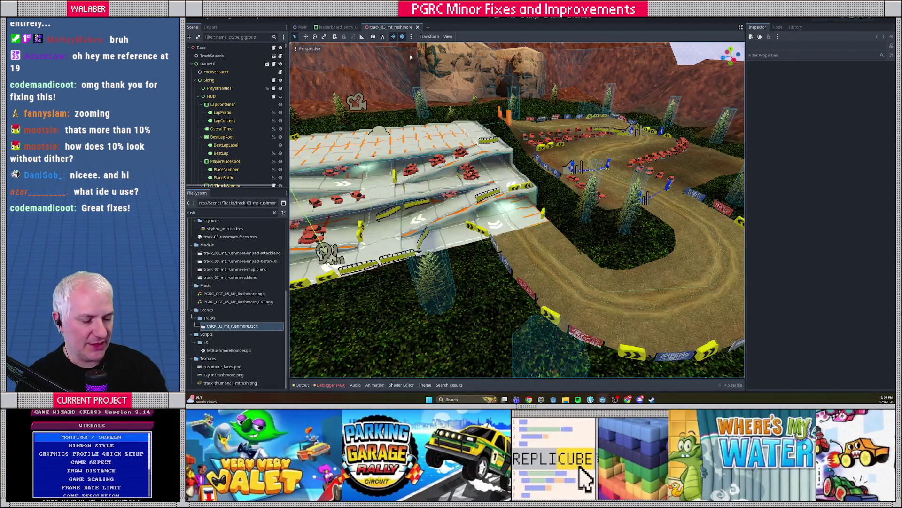
Run the project with F5 and let it reach the attract-mode title screen
{"action": "key", "text": "F5"}
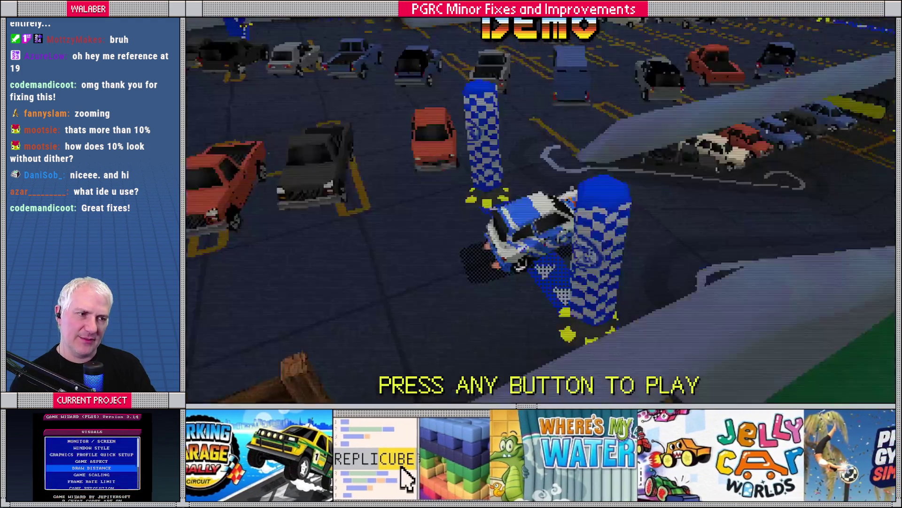
Race the first Single Player track to a new best of 00:34.299, then choose Retry Race
{"action": "key", "text": "Return"}
{"action": "key", "text": "Return"}
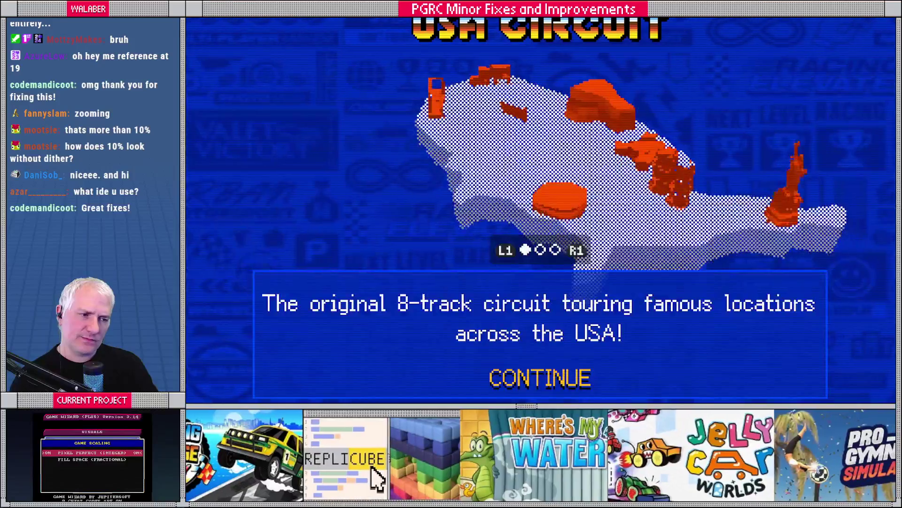
{"action": "key", "text": "Return"}
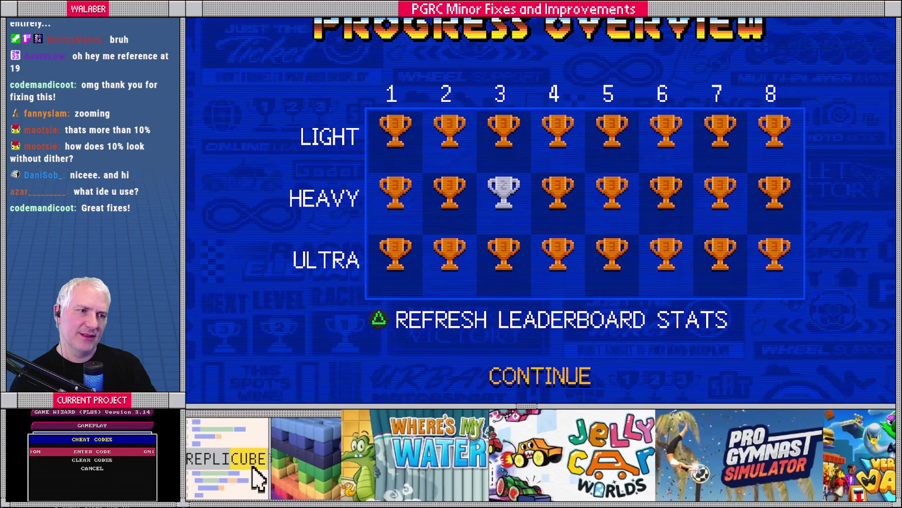
{"action": "key", "text": "Return"}
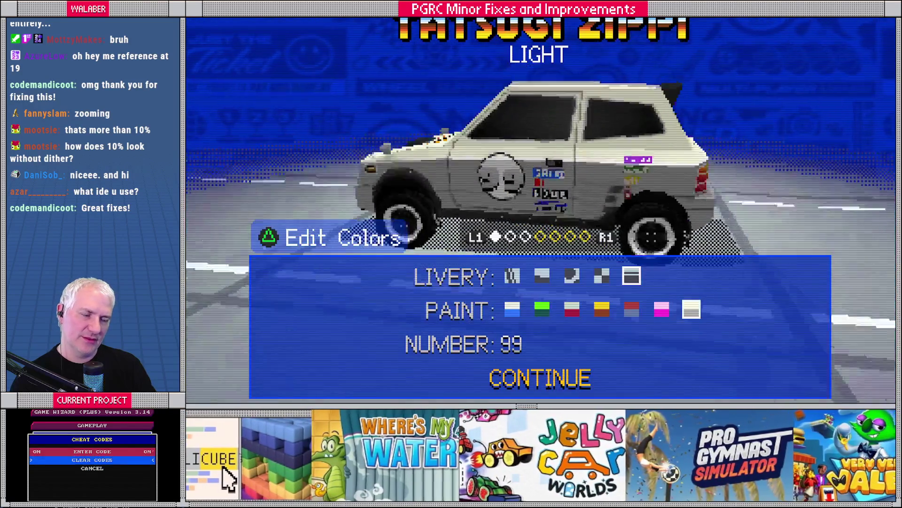
{"action": "key", "text": "Return"}
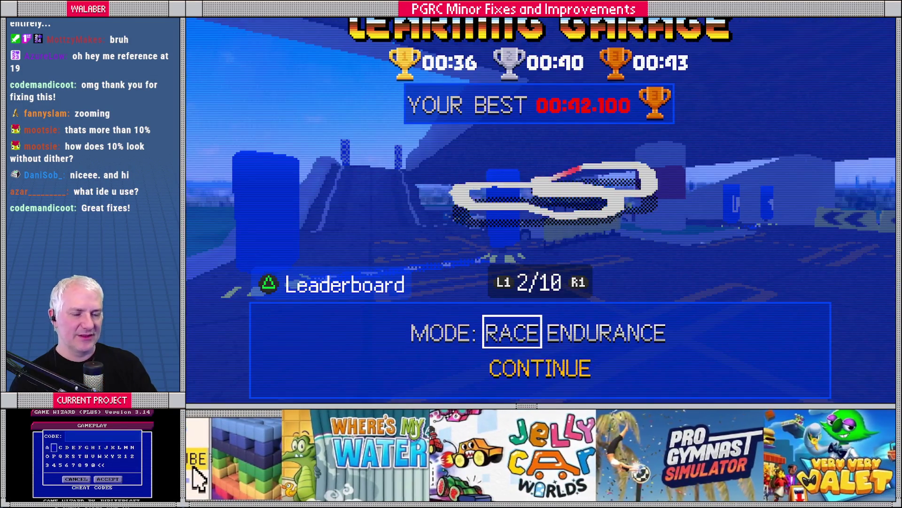
{"action": "key", "text": "Return"}
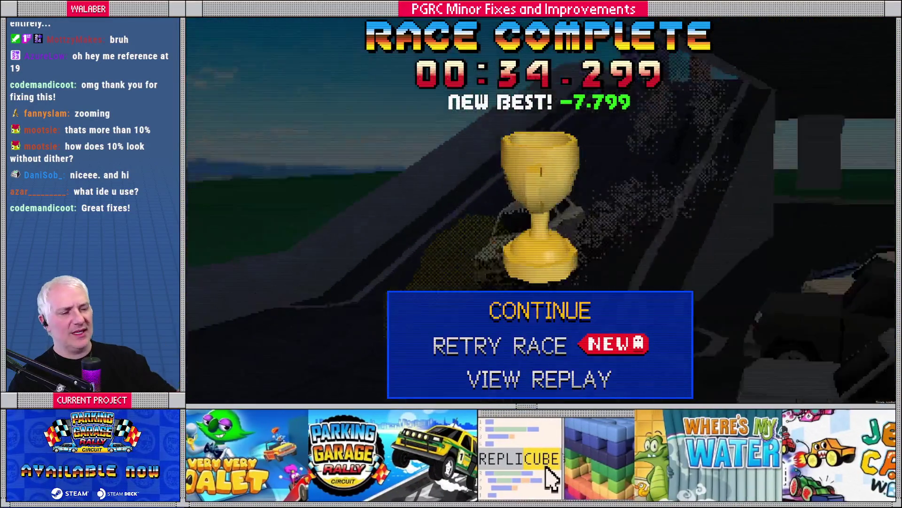
{"action": "key", "text": "Down"}
{"action": "key", "text": "Return"}
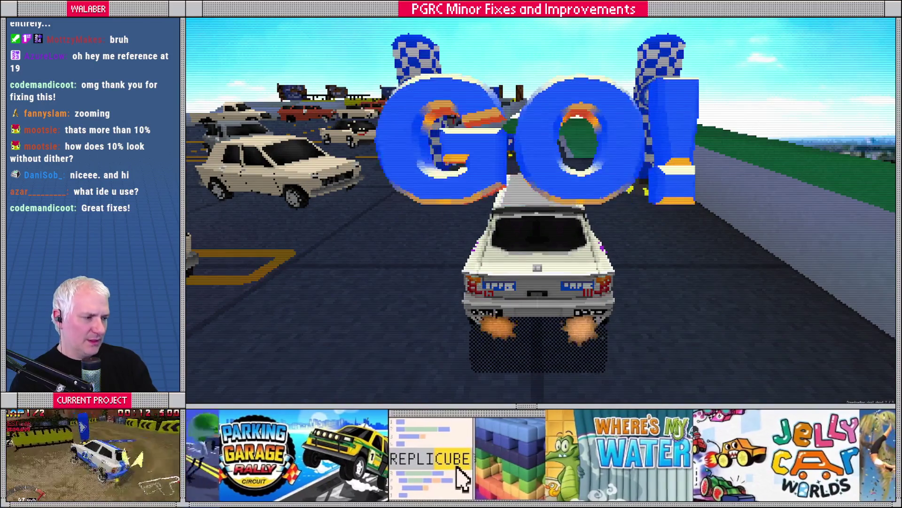
Drive the retried race past the arrow barriers, up the ramp and into the parking area
{"action": "key", "text": "Left"}
{"action": "key", "text": "Left"}
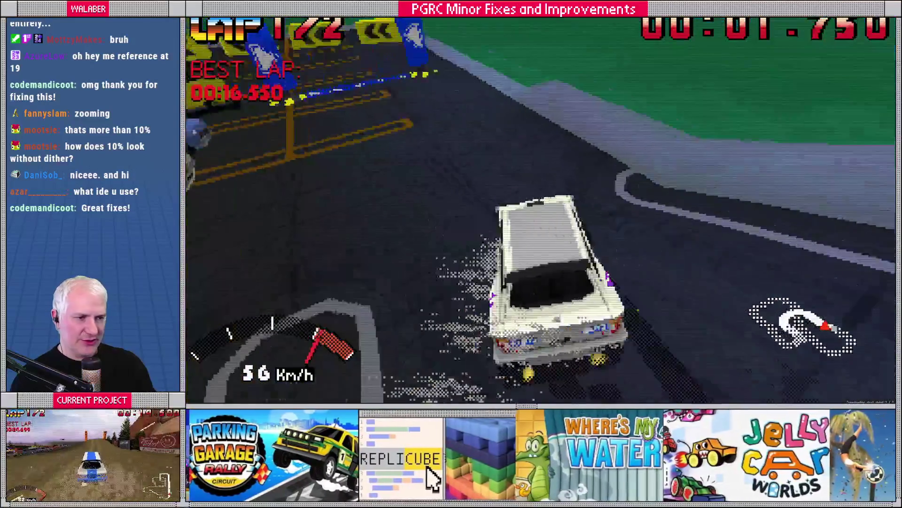
{"action": "key", "text": "Right"}
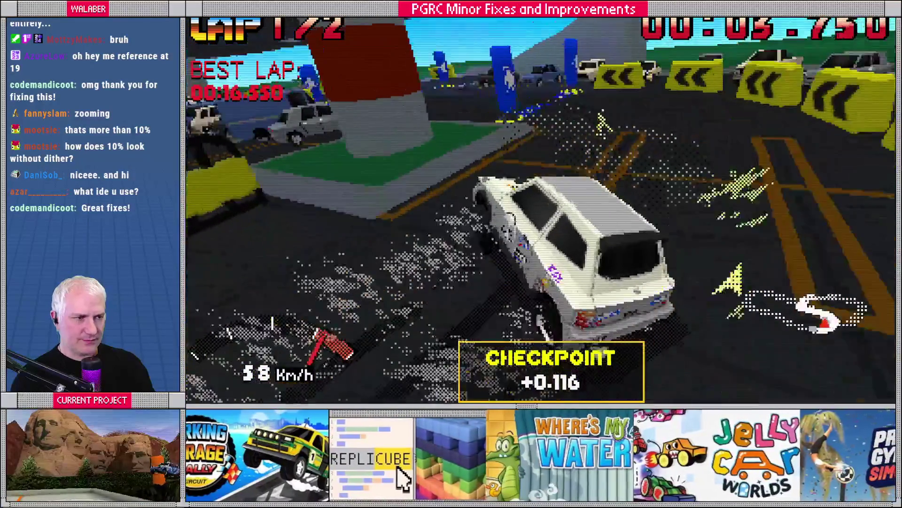
{"action": "key", "text": "Left"}
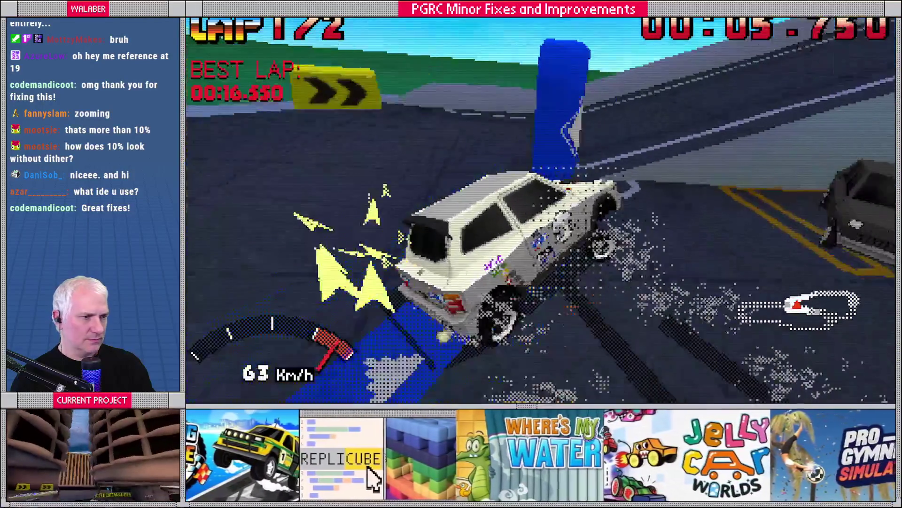
{"action": "key", "text": "Left"}
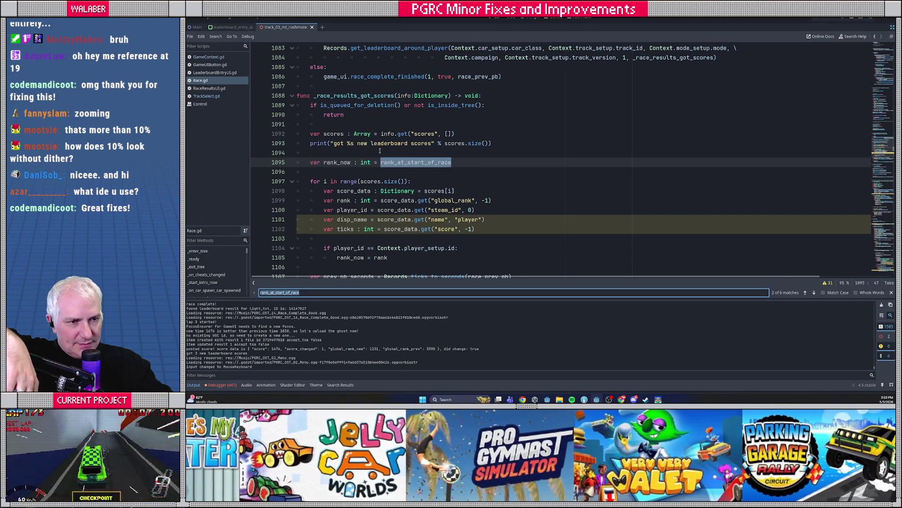
Step through rank_at_start_of_race matches, from rival ghost loading to _race_results_get_scores_endurance
{"action": "key", "text": "Return"}
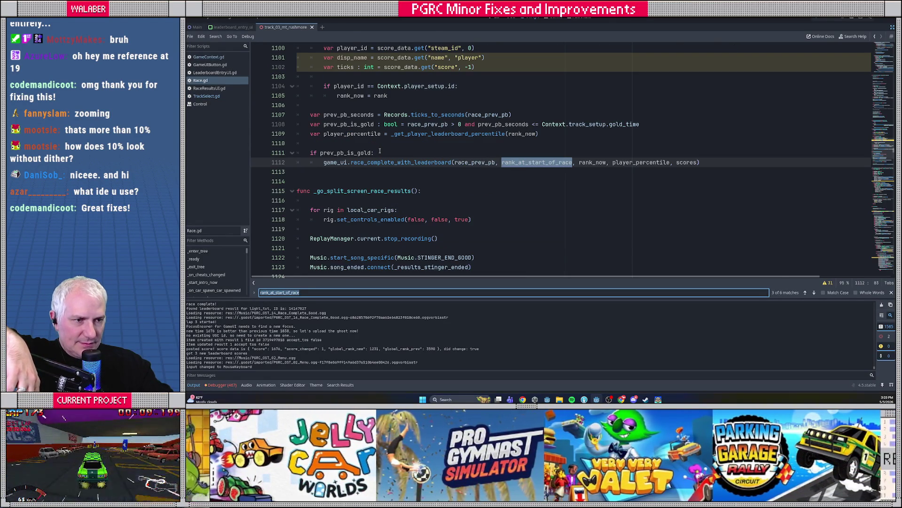
{"action": "key", "text": "Return"}
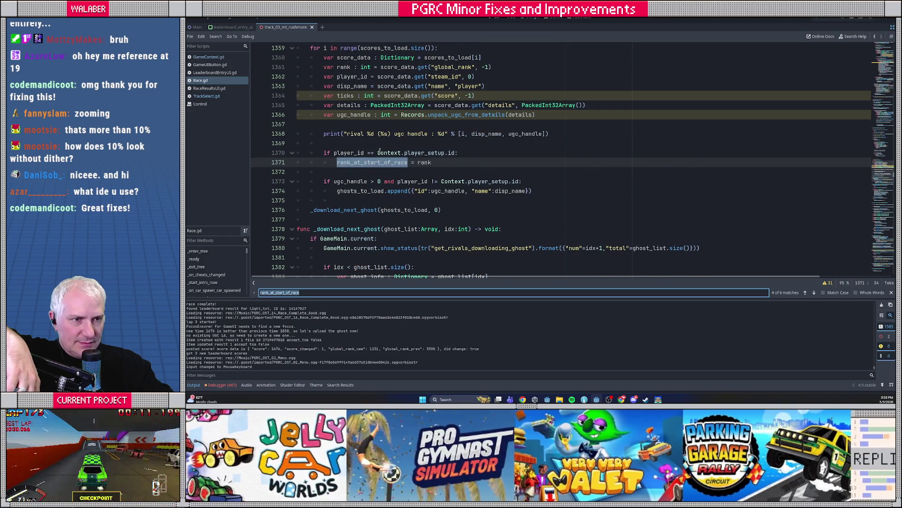
{"action": "scroll", "coordinate": [380, 150], "scroll_direction": "up", "scroll_amount": 10}
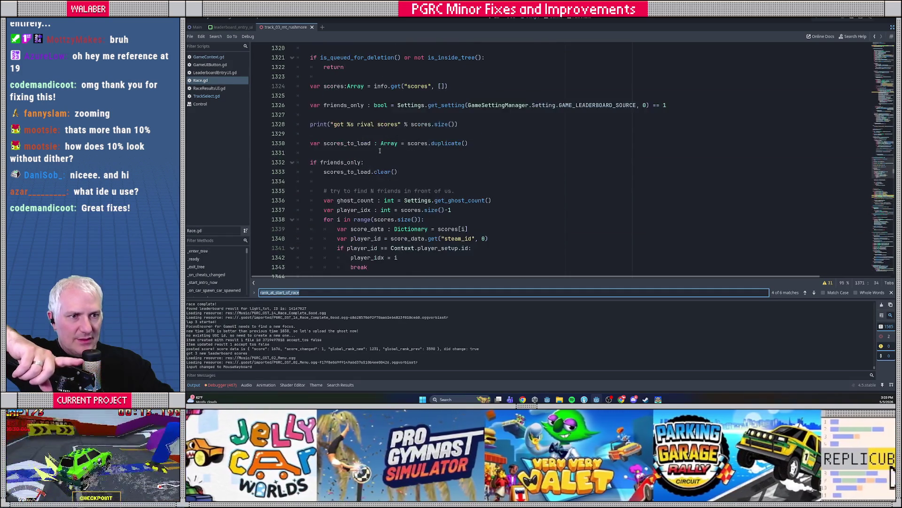
{"action": "scroll", "coordinate": [380, 150], "scroll_direction": "up", "scroll_amount": 4}
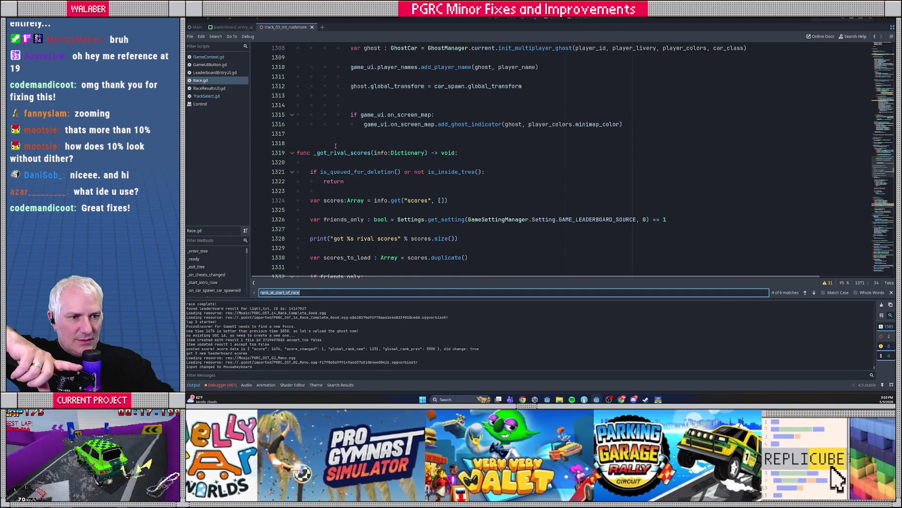
{"action": "scroll", "coordinate": [336, 147], "scroll_direction": "down", "scroll_amount": 8}
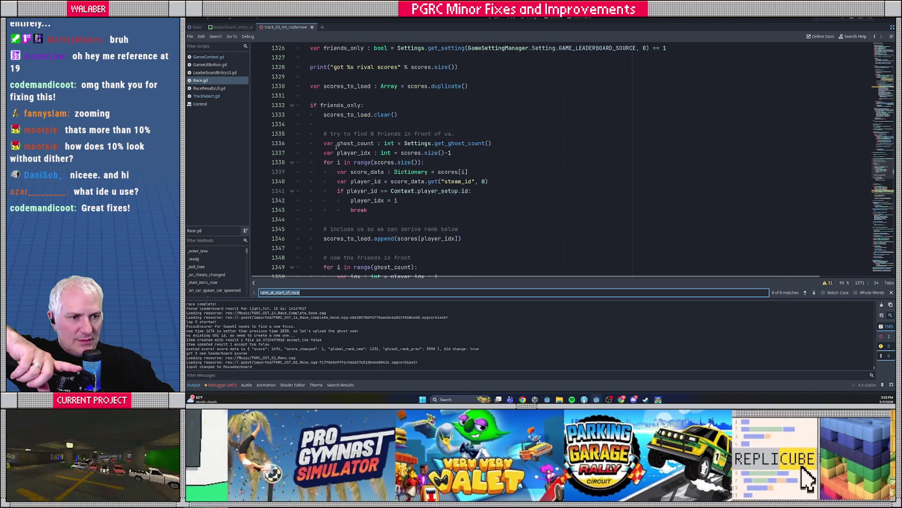
{"action": "scroll", "coordinate": [336, 147], "scroll_direction": "down", "scroll_amount": 6}
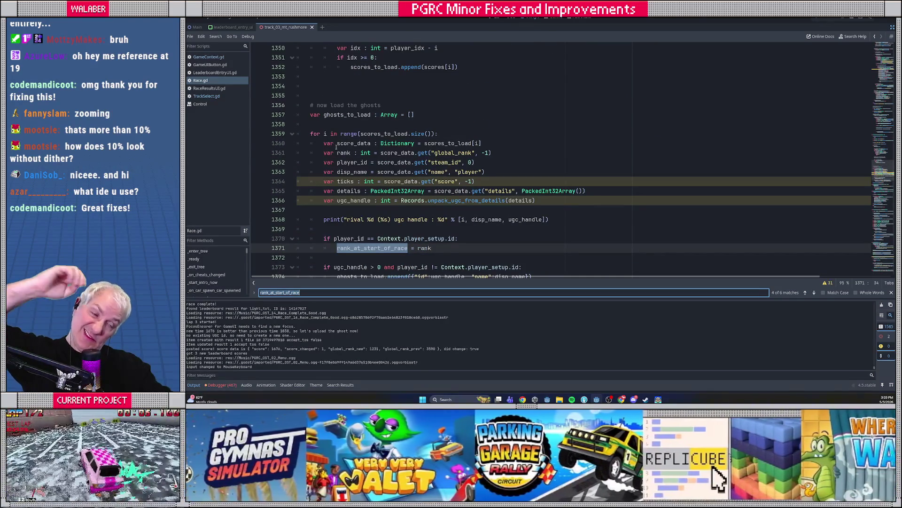
{"action": "scroll", "coordinate": [346, 148], "scroll_direction": "down", "scroll_amount": 1}
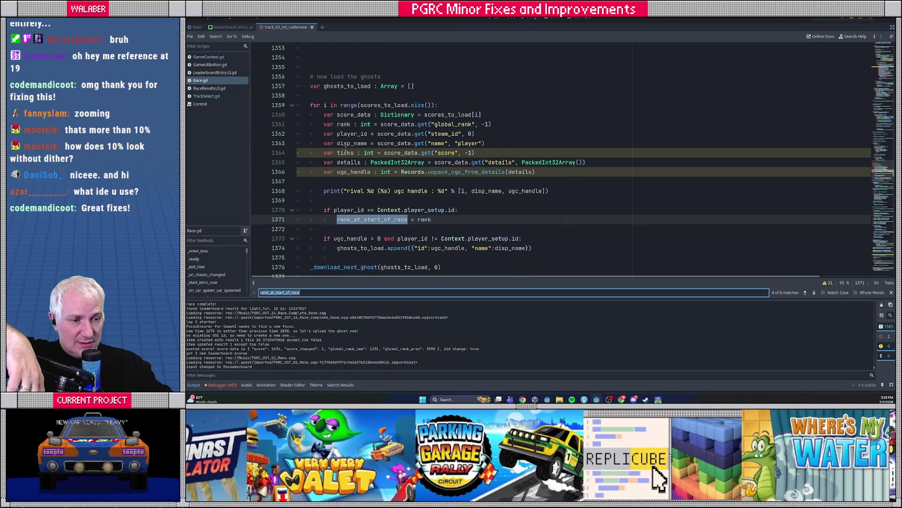
{"action": "key", "text": "Return"}
{"action": "key", "text": "Return"}
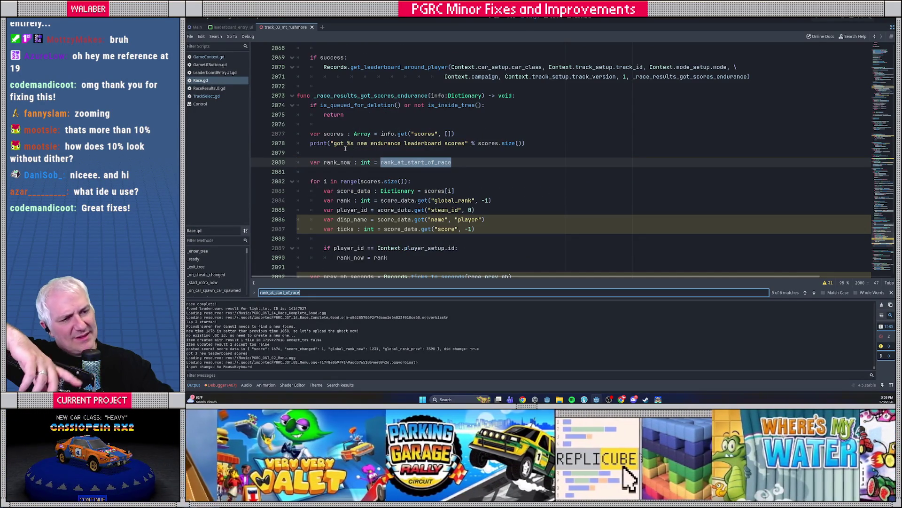
Check rank_at_start_of_race's declaration at line 65 and its uses at lines 1095 and 1112
{"action": "key", "text": "Return"}
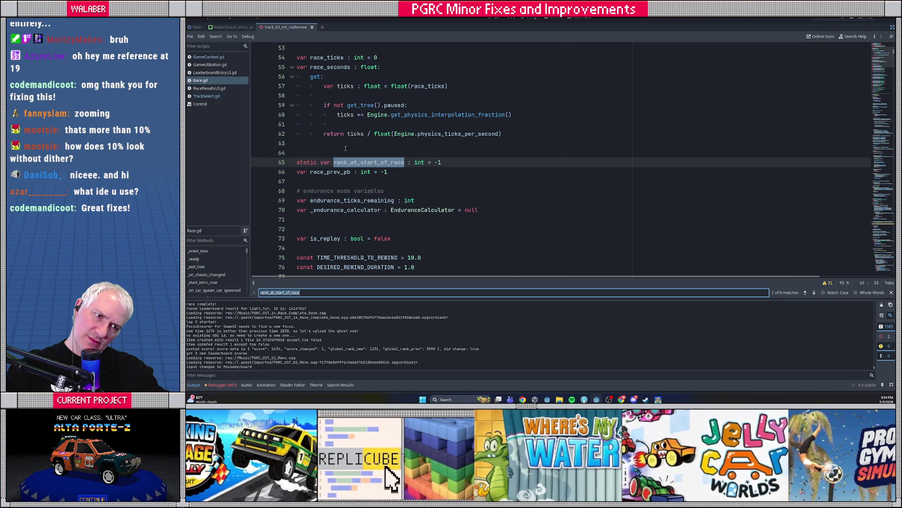
{"action": "key", "text": "Return"}
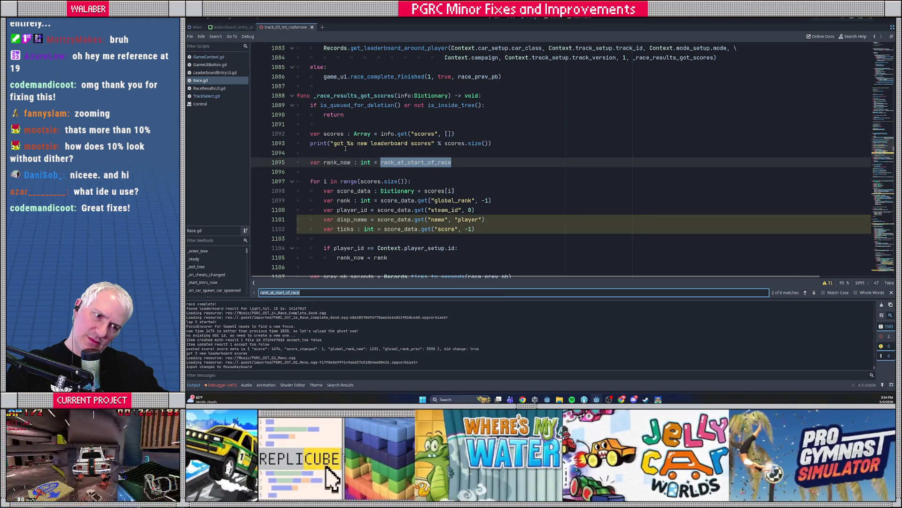
{"action": "scroll", "coordinate": [315, 154], "scroll_direction": "down", "scroll_amount": 1}
{"action": "scroll", "coordinate": [309, 171], "scroll_direction": "down", "scroll_amount": 1}
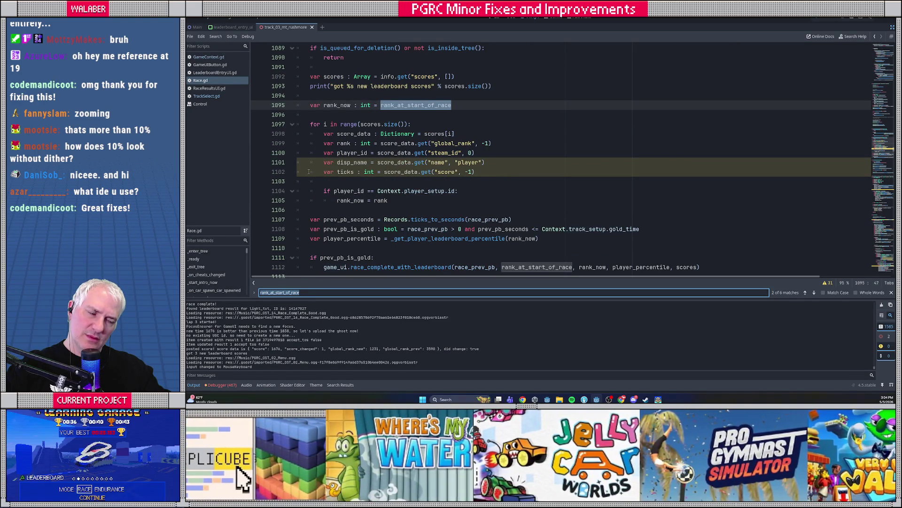
{"action": "key", "text": "Return"}
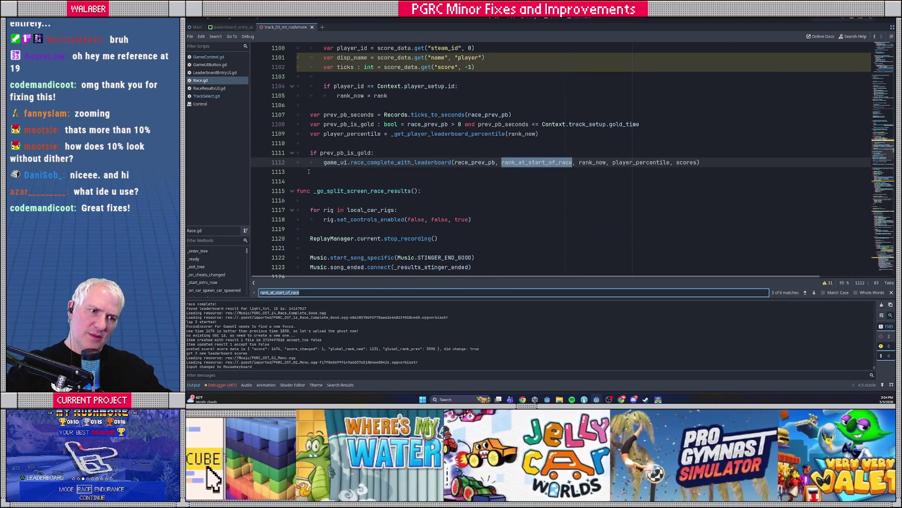
{"action": "left_click", "coordinate": [385, 163]}
Trace race_complete_with_leaderboard into show_full_results_leaderboard and inspect the prev_rank < 0 placeholder on lines 123-124
{"action": "left_click", "coordinate": [390, 163], "text": "ctrl"}
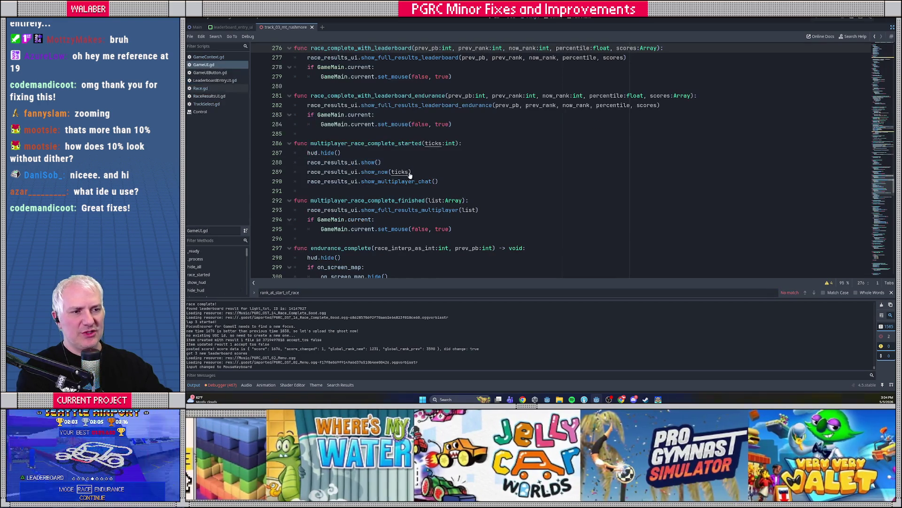
{"action": "scroll", "coordinate": [419, 178], "scroll_direction": "up", "scroll_amount": 2}
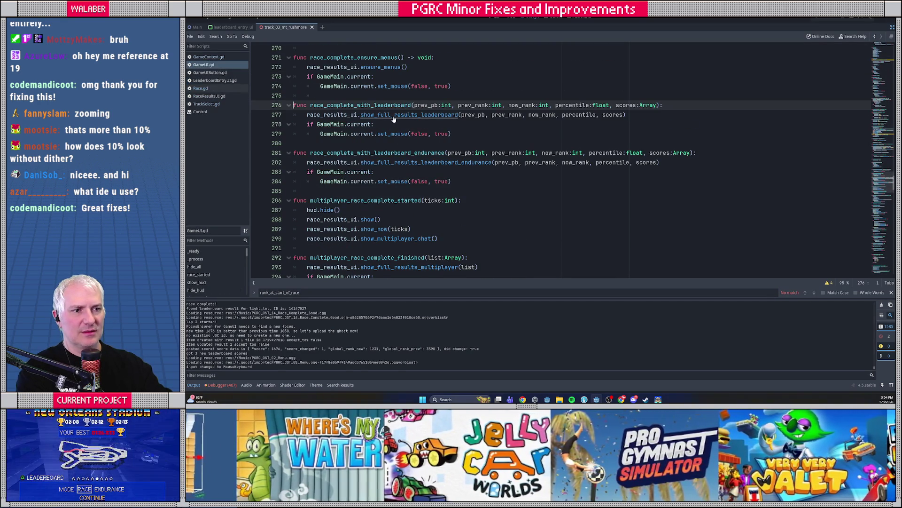
{"action": "left_click", "coordinate": [393, 116], "text": "ctrl"}
{"action": "scroll", "coordinate": [417, 191], "scroll_direction": "down", "scroll_amount": 5}
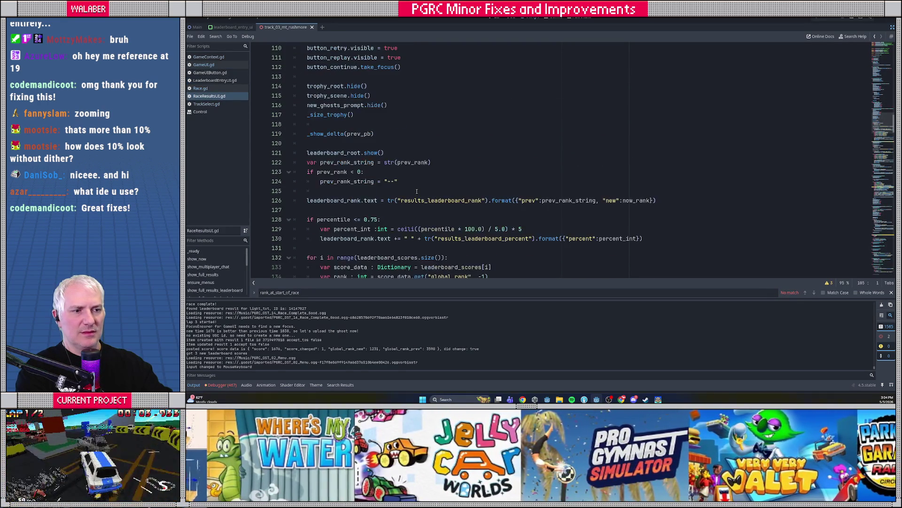
{"action": "left_click_drag", "start_coordinate": [307, 169], "coordinate": [399, 181]}
{"action": "left_click", "coordinate": [399, 181]}
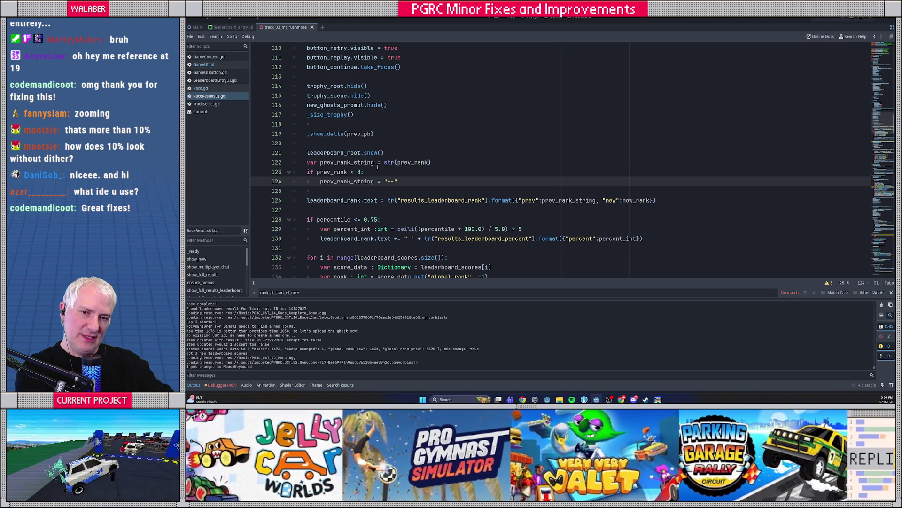
{"action": "left_click_drag", "start_coordinate": [317, 180], "coordinate": [424, 180]}
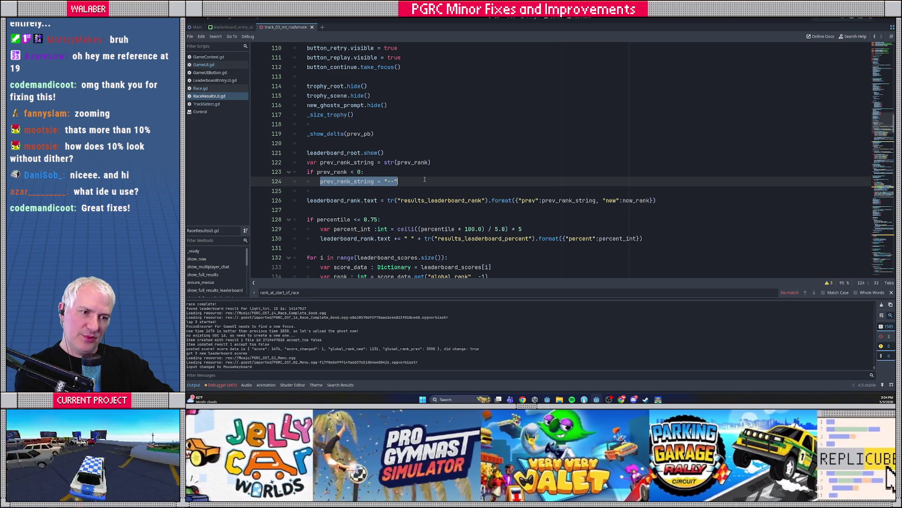
{"action": "left_click_drag", "start_coordinate": [322, 172], "coordinate": [381, 173]}
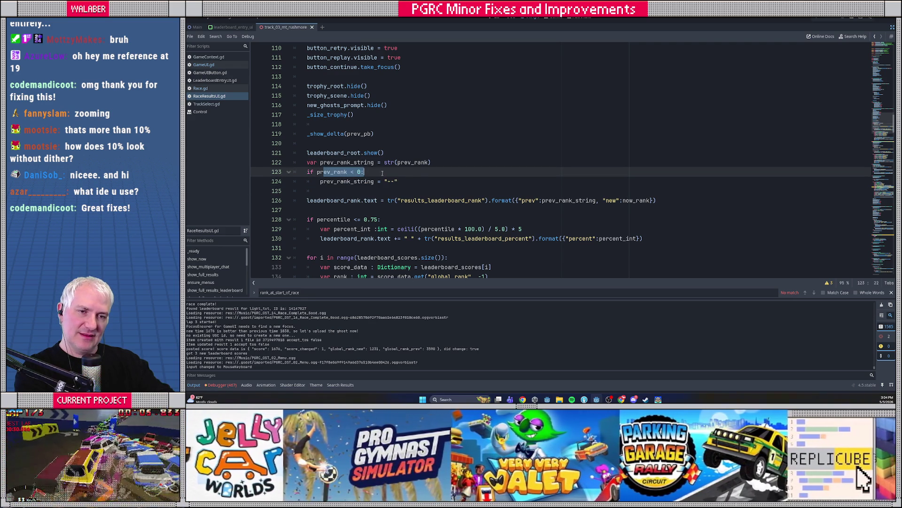
Review the leaderboard entry setup, then navigate back via GameUI.gd to the Race.gd call site
{"action": "key", "text": "Page_Up"}
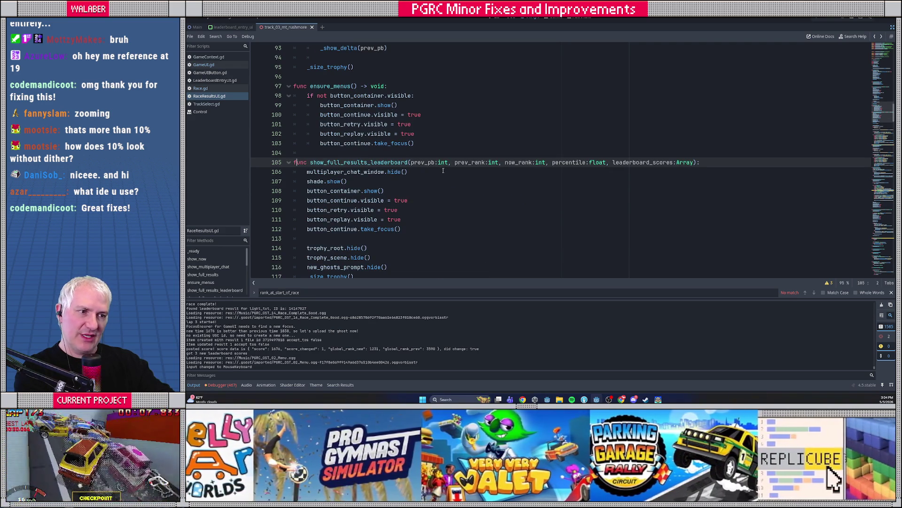
{"action": "key", "text": "Page_Down"}
{"action": "key", "text": "Page_Down"}
{"action": "key", "text": "Page_Down"}
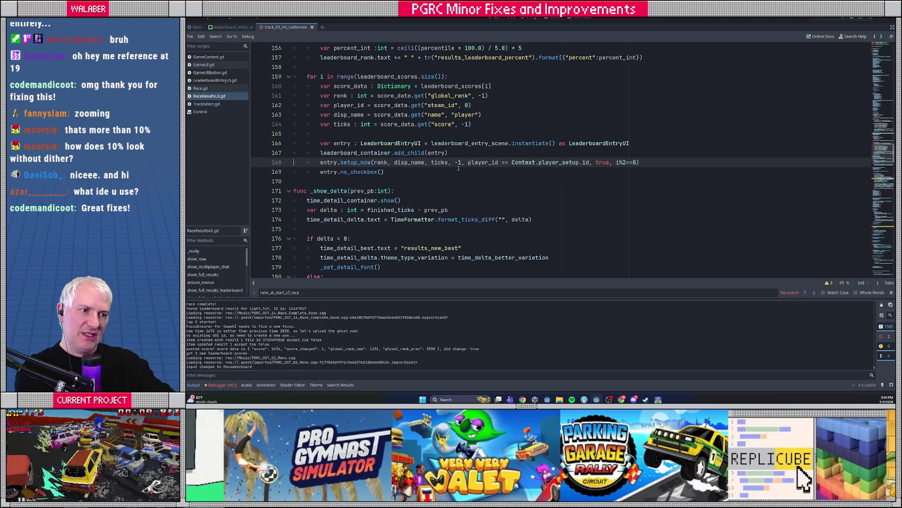
{"action": "scroll", "coordinate": [454, 168], "scroll_direction": "down", "scroll_amount": 1}
{"action": "key", "text": "alt+Left"}
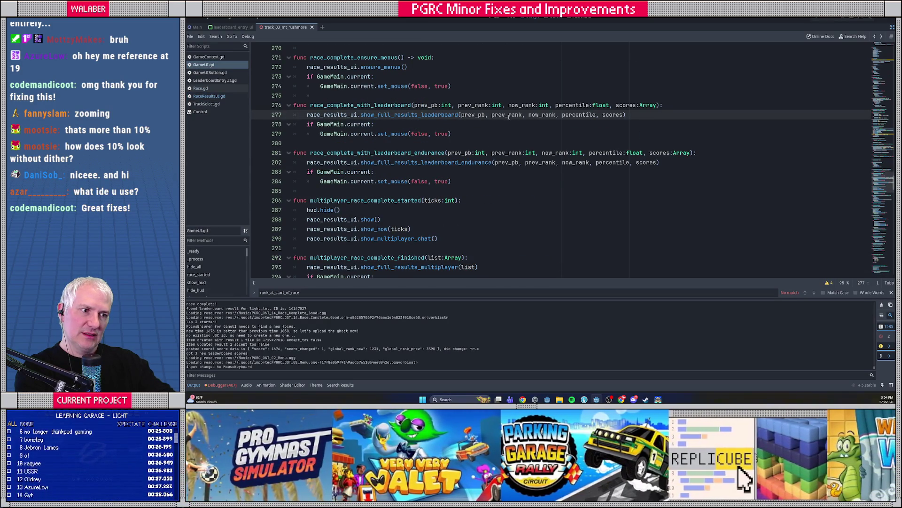
{"action": "key", "text": "ctrl+Home"}
{"action": "scroll", "coordinate": [398, 139], "scroll_direction": "down", "scroll_amount": 10}
{"action": "key", "text": "alt+Left"}
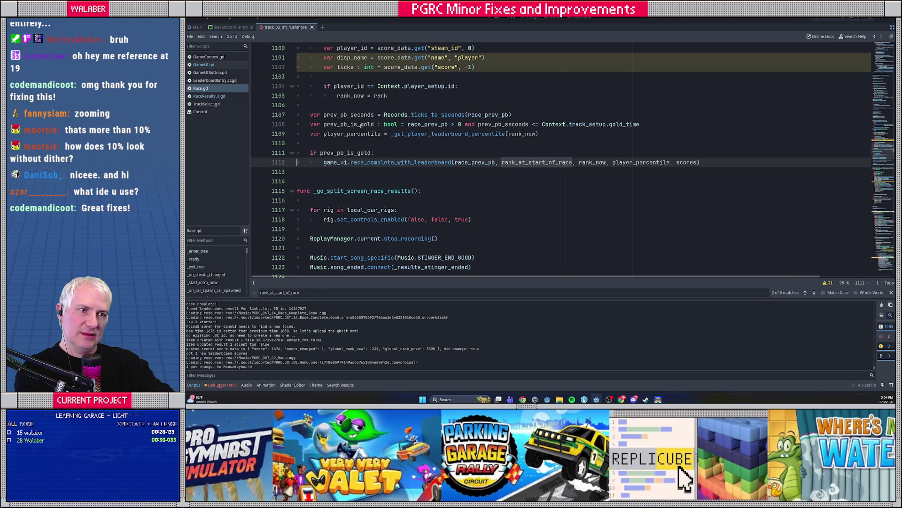
{"action": "left_click", "coordinate": [526, 163], "text": "ctrl"}
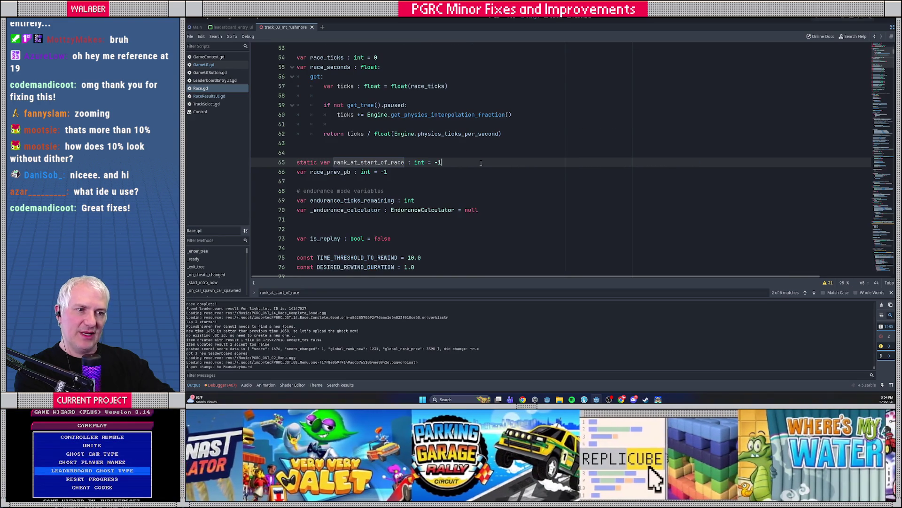
{"action": "double_click", "coordinate": [369, 163]}
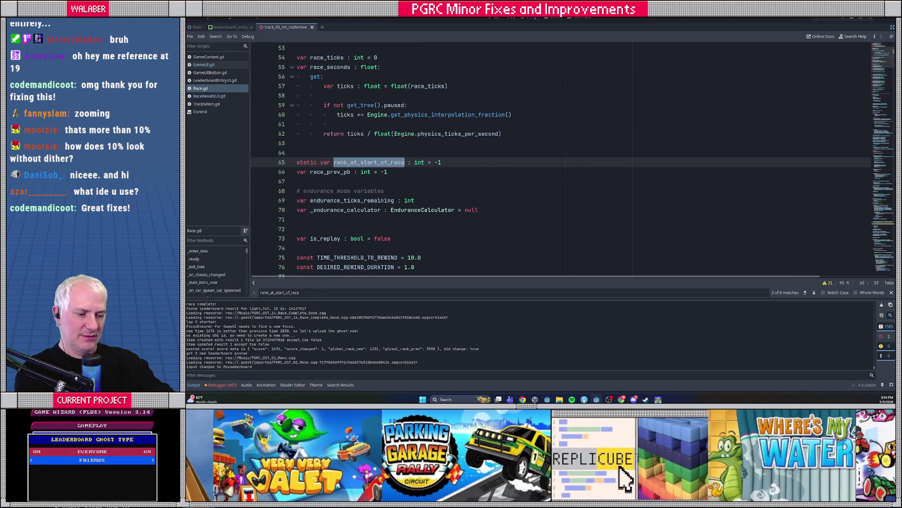
{"action": "key", "text": "ctrl+f"}
{"action": "key", "text": "Return"}
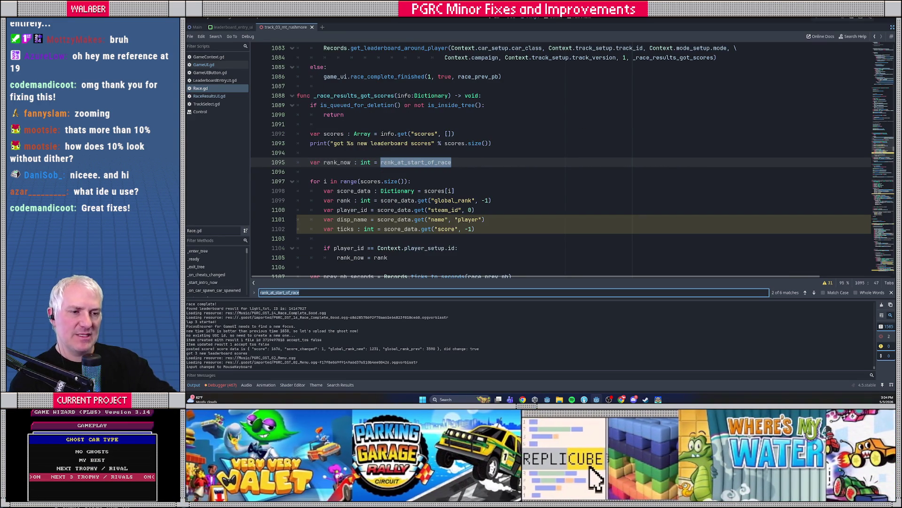
{"action": "key", "text": "Return"}
{"action": "key", "text": "Return"}
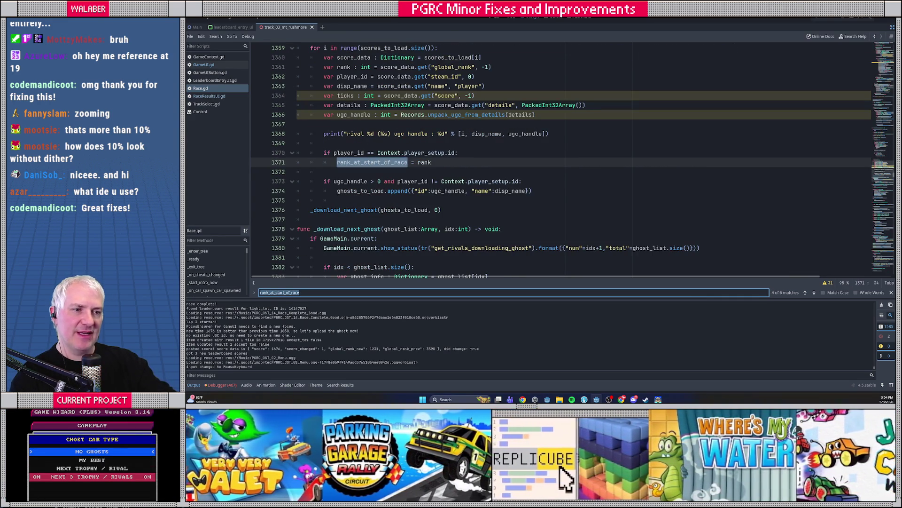
{"action": "left_click", "coordinate": [351, 154]}
{"action": "scroll", "coordinate": [363, 167], "scroll_direction": "up", "scroll_amount": 1}
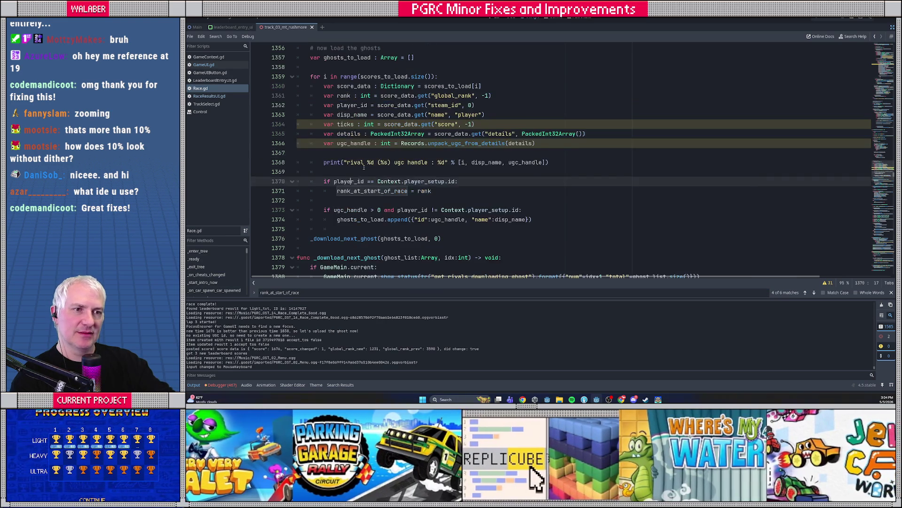
{"action": "scroll", "coordinate": [363, 166], "scroll_direction": "up", "scroll_amount": 2}
{"action": "scroll", "coordinate": [363, 167], "scroll_direction": "up", "scroll_amount": 5}
{"action": "scroll", "coordinate": [363, 167], "scroll_direction": "up", "scroll_amount": 9}
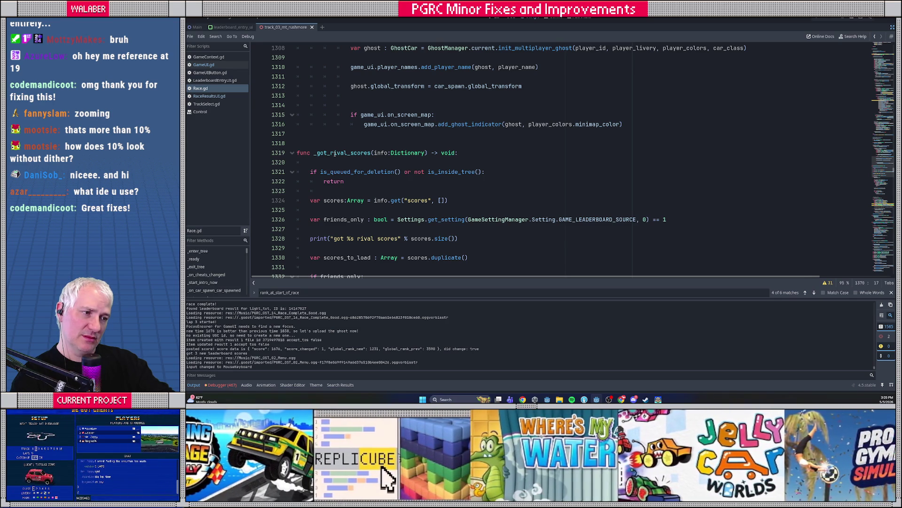
{"action": "scroll", "coordinate": [335, 154], "scroll_direction": "down", "scroll_amount": 1}
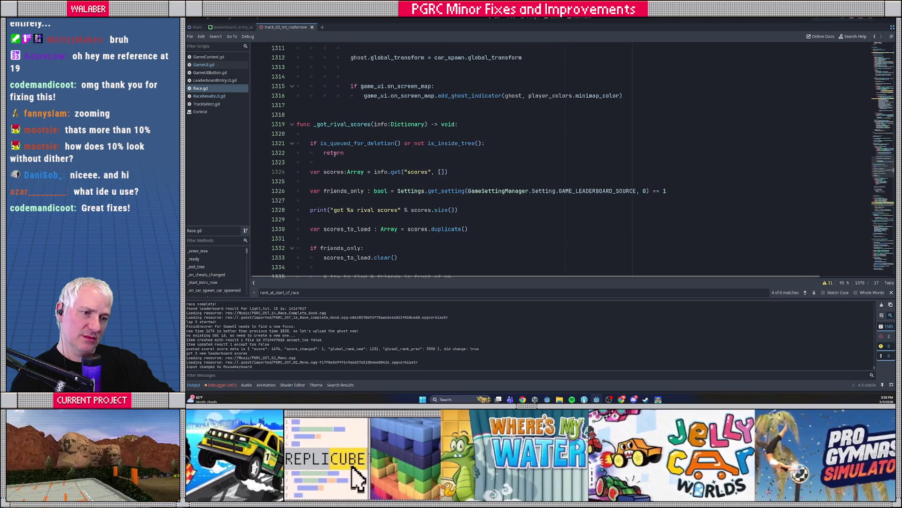
{"action": "scroll", "coordinate": [334, 153], "scroll_direction": "down", "scroll_amount": 1}
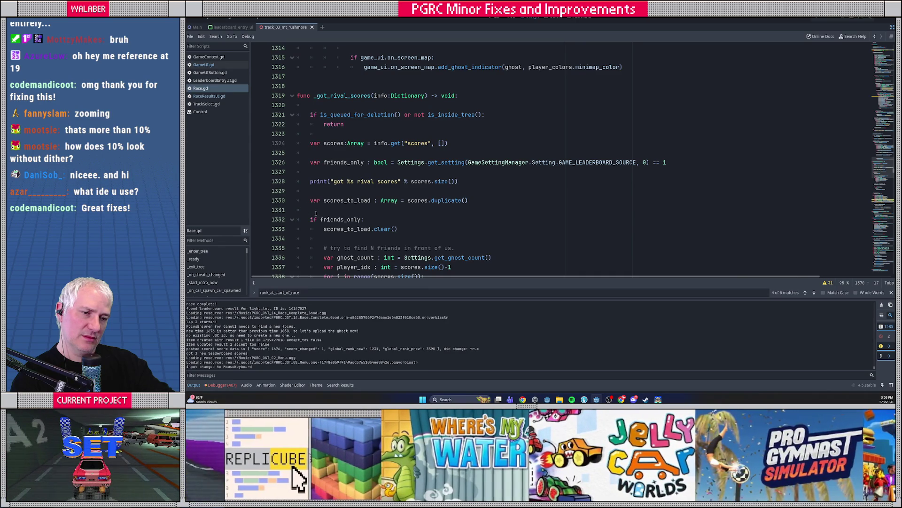
{"action": "scroll", "coordinate": [308, 214], "scroll_direction": "down", "scroll_amount": 5}
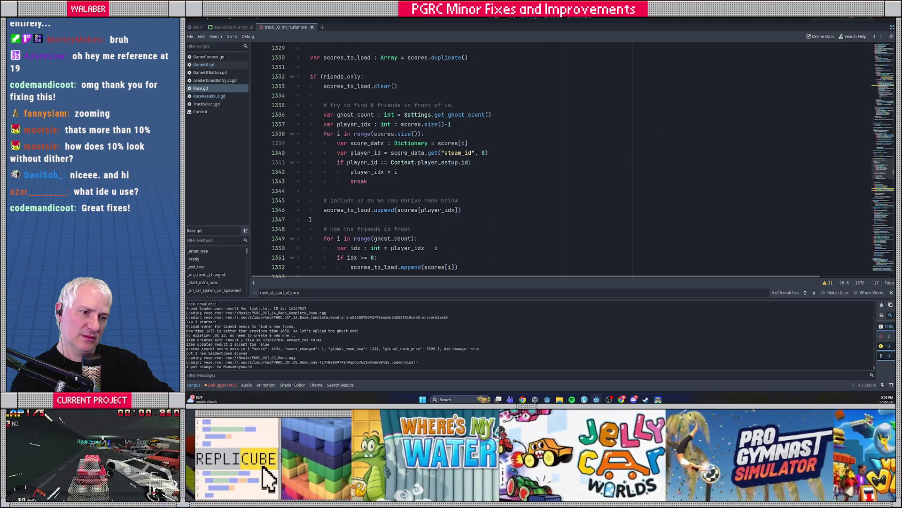
{"action": "scroll", "coordinate": [310, 219], "scroll_direction": "down", "scroll_amount": 2}
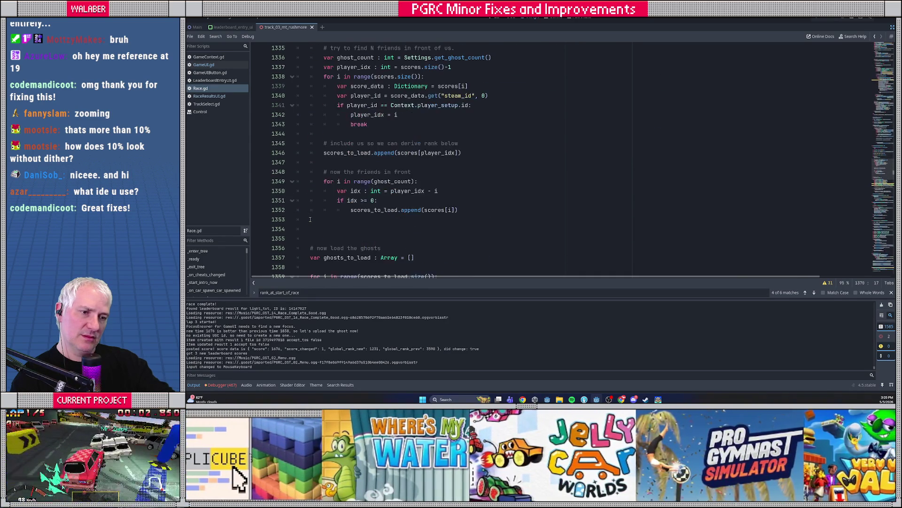
{"action": "scroll", "coordinate": [310, 219], "scroll_direction": "down", "scroll_amount": 3}
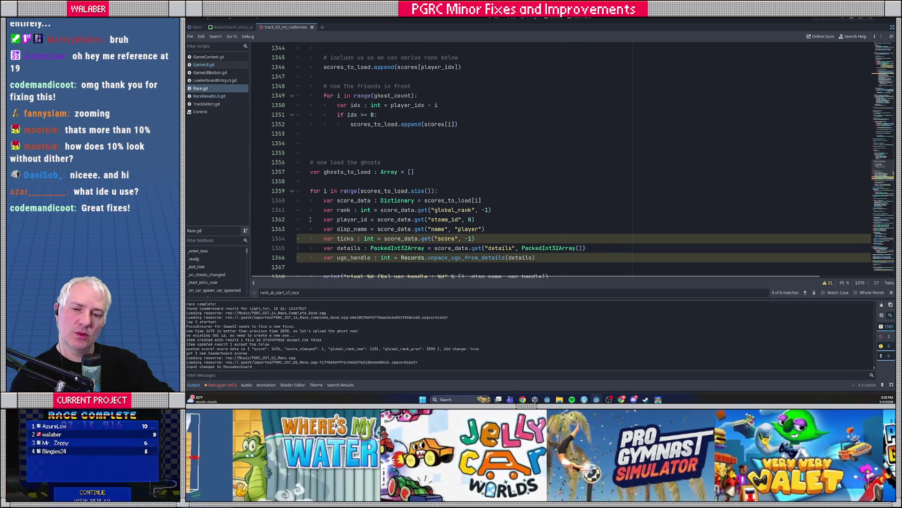
{"action": "scroll", "coordinate": [310, 219], "scroll_direction": "down", "scroll_amount": 2}
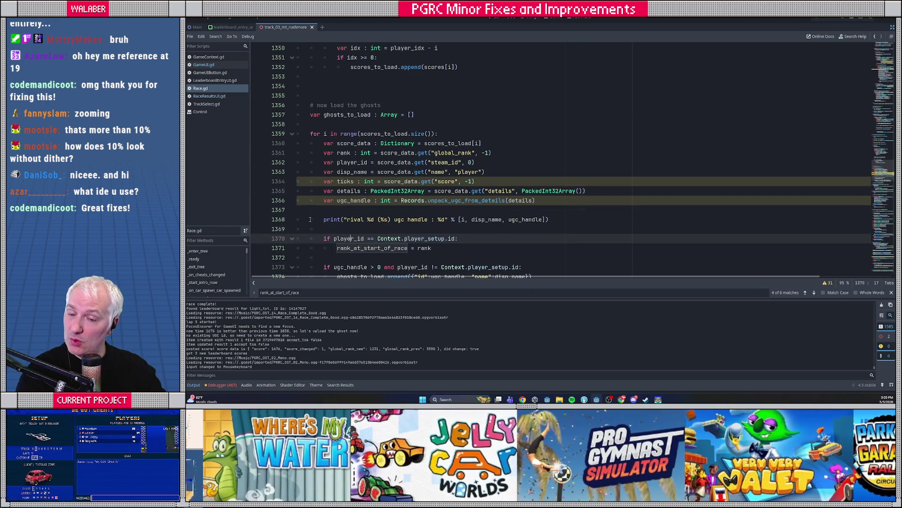
{"action": "scroll", "coordinate": [310, 219], "scroll_direction": "up", "scroll_amount": 11}
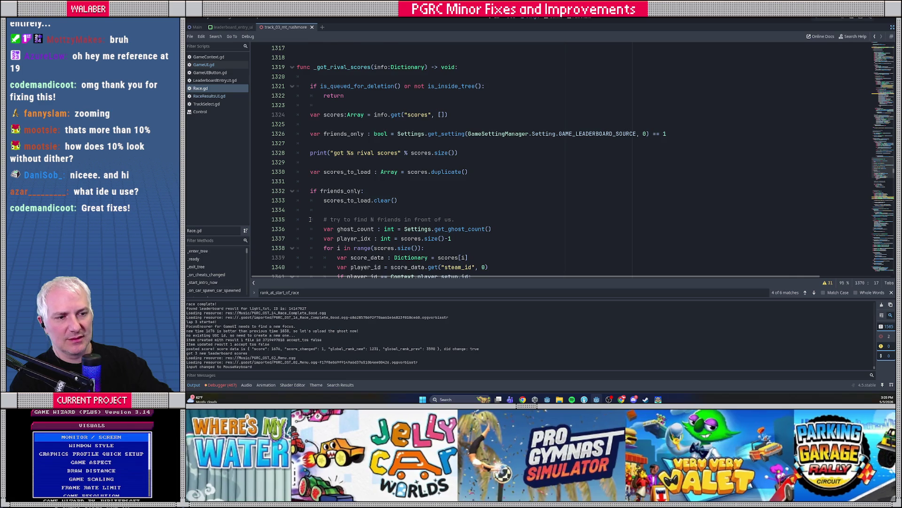
{"action": "scroll", "coordinate": [310, 219], "scroll_direction": "down", "scroll_amount": 5}
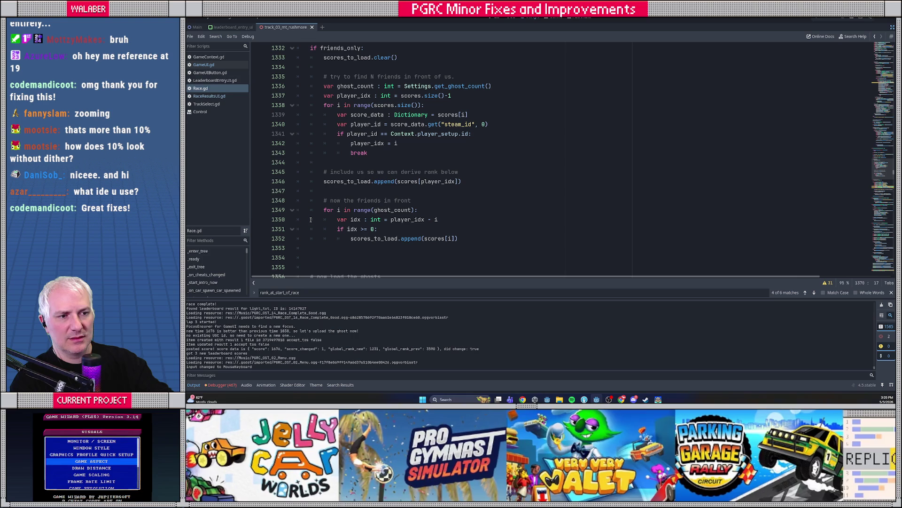
{"action": "scroll", "coordinate": [311, 220], "scroll_direction": "down", "scroll_amount": 4}
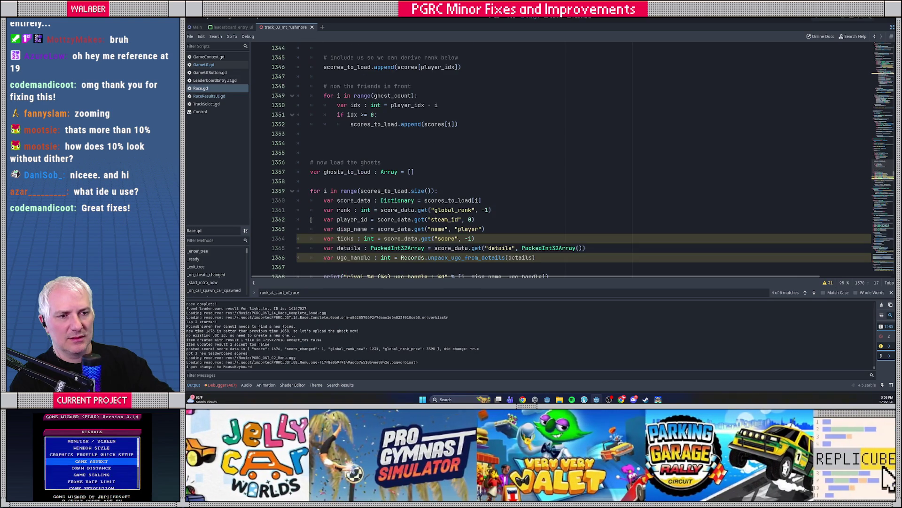
{"action": "scroll", "coordinate": [310, 219], "scroll_direction": "down", "scroll_amount": 4}
{"action": "scroll", "coordinate": [311, 220], "scroll_direction": "down", "scroll_amount": 2}
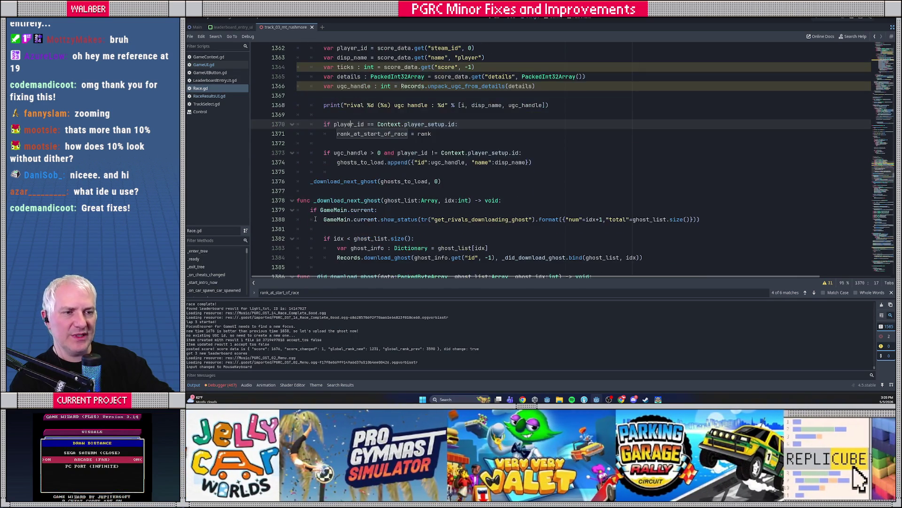
{"action": "double_click", "coordinate": [370, 134]}
{"action": "scroll", "coordinate": [370, 140], "scroll_direction": "up", "scroll_amount": 3}
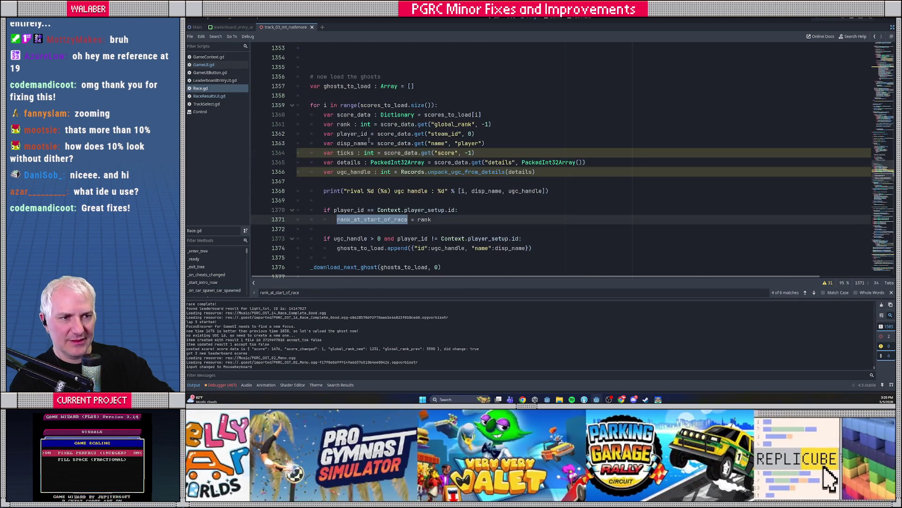
{"action": "mouse_move", "coordinate": [310, 76]}
{"action": "left_mouse_down"}
{"action": "mouse_move", "coordinate": [431, 219]}
{"action": "mouse_move", "coordinate": [532, 249]}
{"action": "mouse_move", "coordinate": [452, 266]}
{"action": "left_mouse_up"}
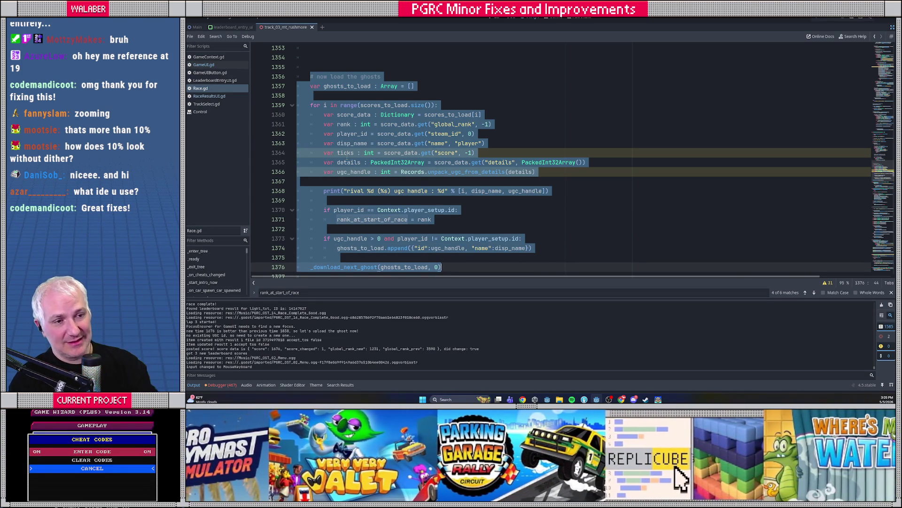
{"action": "left_click", "coordinate": [383, 67]}
{"action": "left_click_drag", "start_coordinate": [383, 68], "coordinate": [338, 257]}
{"action": "left_click", "coordinate": [379, 143]}
{"action": "triple_click", "coordinate": [464, 105]}
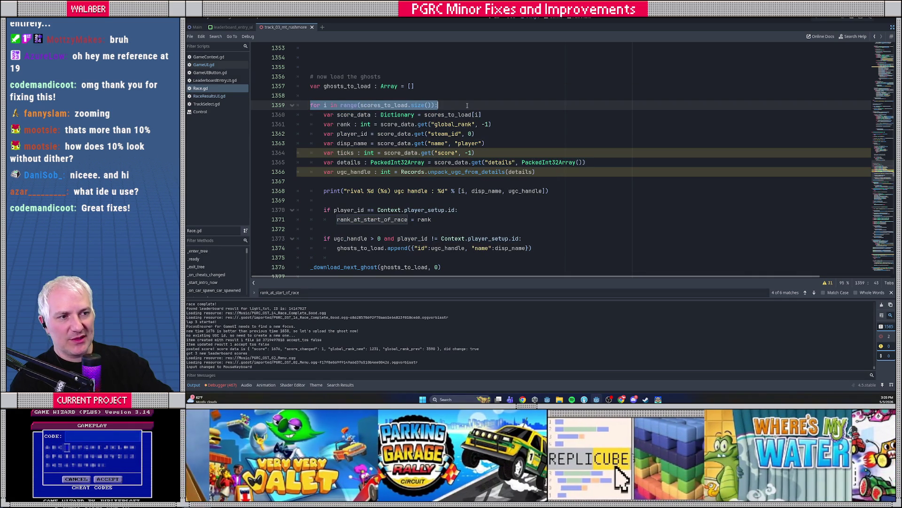
{"action": "scroll", "coordinate": [420, 157], "scroll_direction": "down", "scroll_amount": 1}
{"action": "triple_click", "coordinate": [475, 180]}
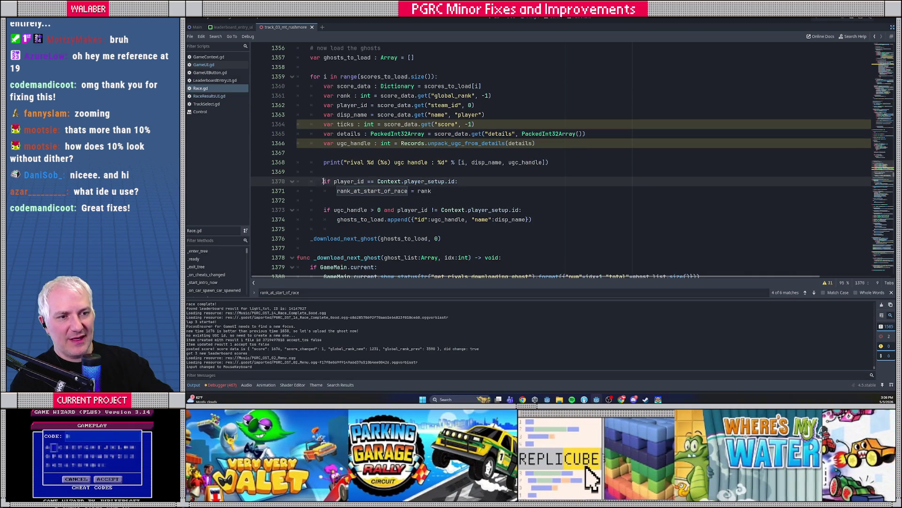
{"action": "left_click", "coordinate": [379, 181]}
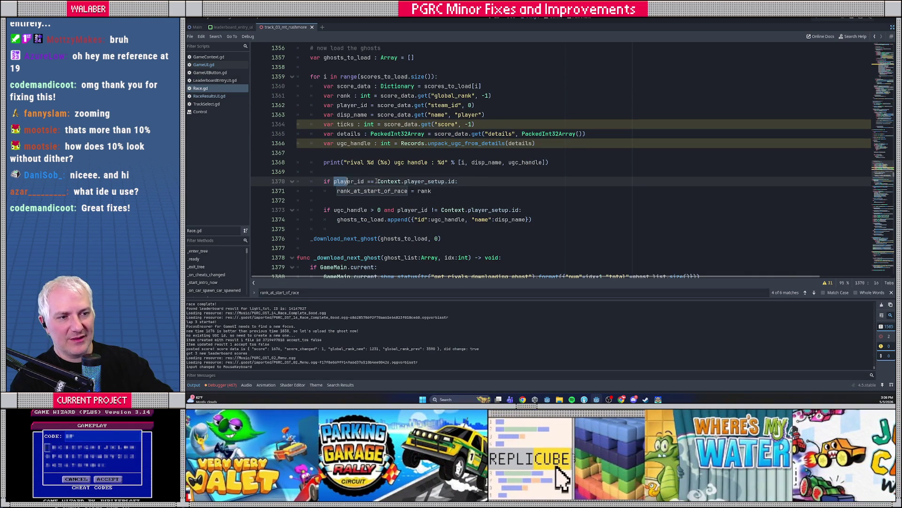
{"action": "left_click", "coordinate": [455, 183], "text": "shift"}
{"action": "left_click_drag", "start_coordinate": [338, 191], "coordinate": [530, 183]}
{"action": "scroll", "coordinate": [445, 190], "scroll_direction": "down", "scroll_amount": 1}
{"action": "left_click_drag", "start_coordinate": [337, 191], "coordinate": [562, 193]}
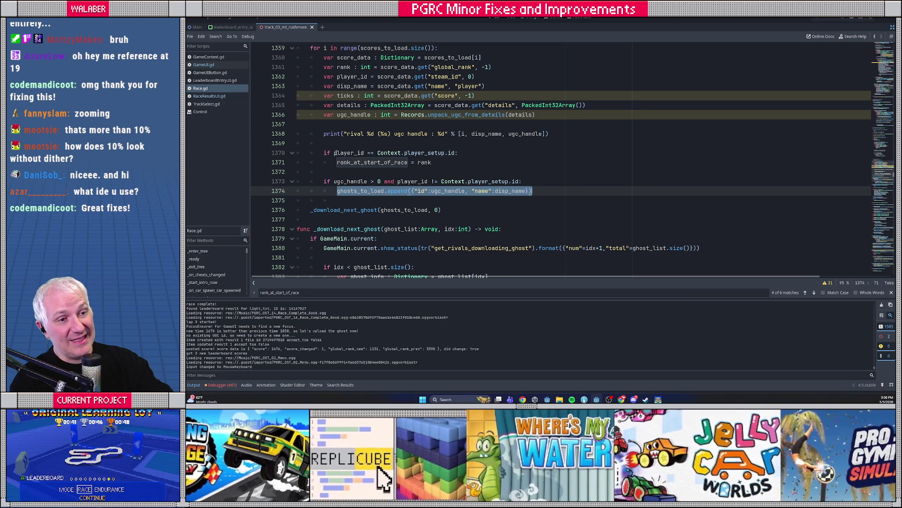
{"action": "left_click", "coordinate": [344, 153]}
{"action": "left_click", "coordinate": [431, 162]}
{"action": "scroll", "coordinate": [396, 169], "scroll_direction": "up", "scroll_amount": 2}
{"action": "double_click", "coordinate": [384, 106]}
{"action": "scroll", "coordinate": [372, 118], "scroll_direction": "up", "scroll_amount": 5}
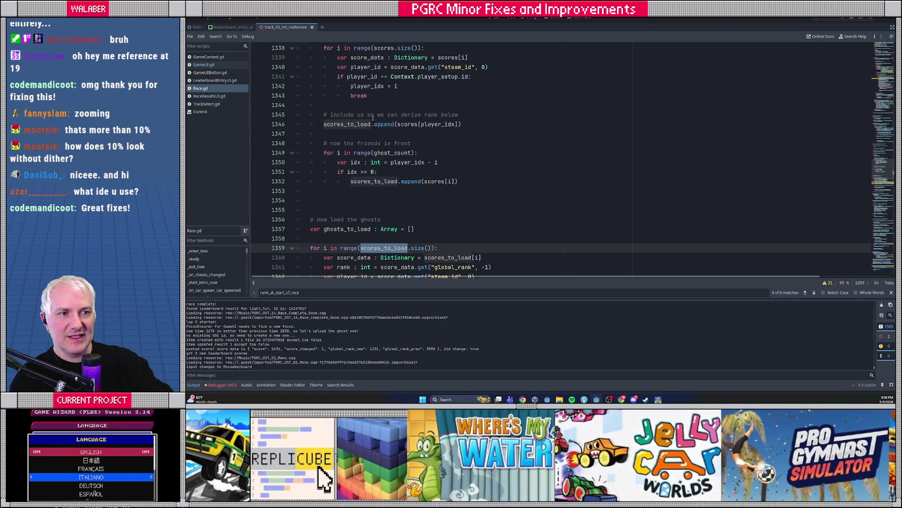
{"action": "scroll", "coordinate": [373, 117], "scroll_direction": "up", "scroll_amount": 5}
{"action": "triple_click", "coordinate": [332, 77]}
{"action": "scroll", "coordinate": [332, 142], "scroll_direction": "down", "scroll_amount": 1}
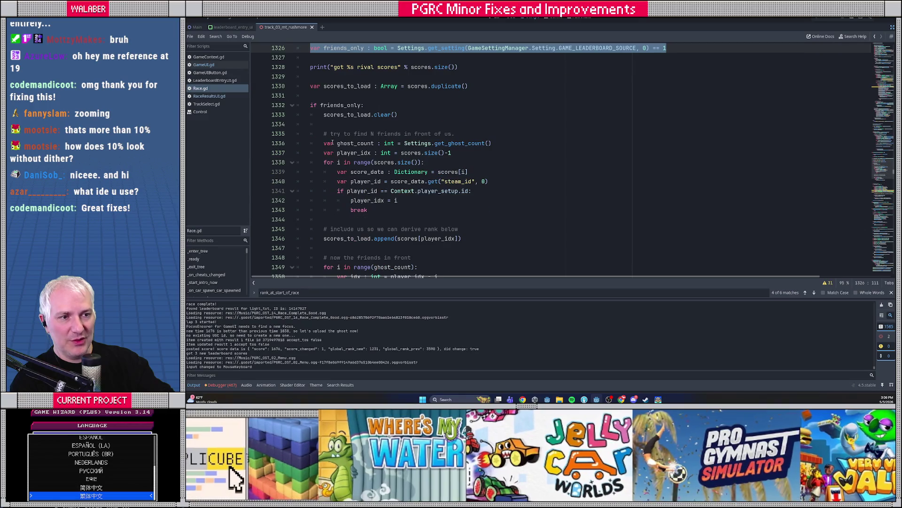
{"action": "left_click", "coordinate": [326, 135]}
{"action": "scroll", "coordinate": [323, 133], "scroll_direction": "down", "scroll_amount": 1}
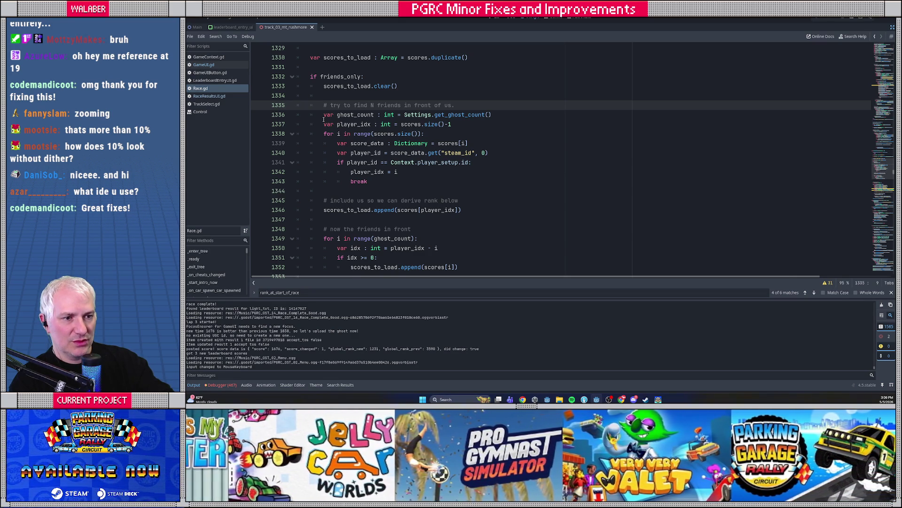
{"action": "scroll", "coordinate": [324, 119], "scroll_direction": "down", "scroll_amount": 2}
{"action": "left_click_drag", "start_coordinate": [323, 143], "coordinate": [499, 152]}
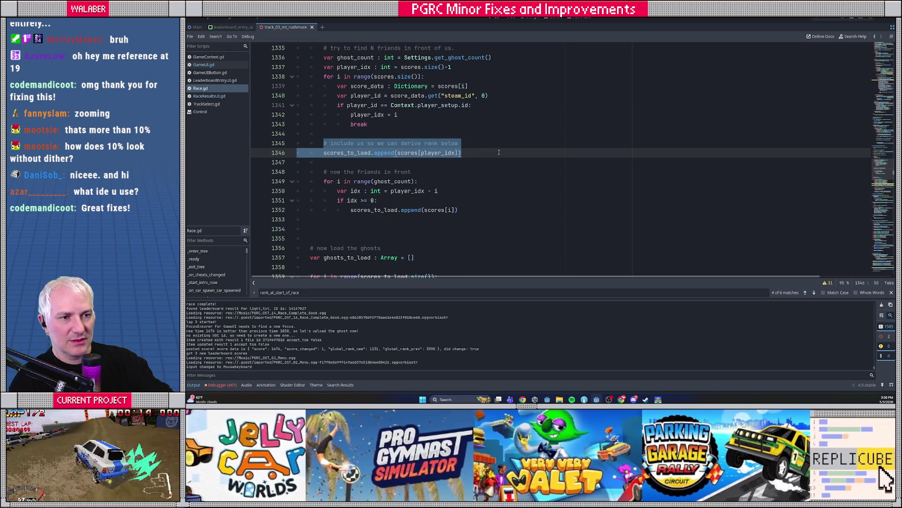
{"action": "scroll", "coordinate": [499, 151], "scroll_direction": "up", "scroll_amount": 1}
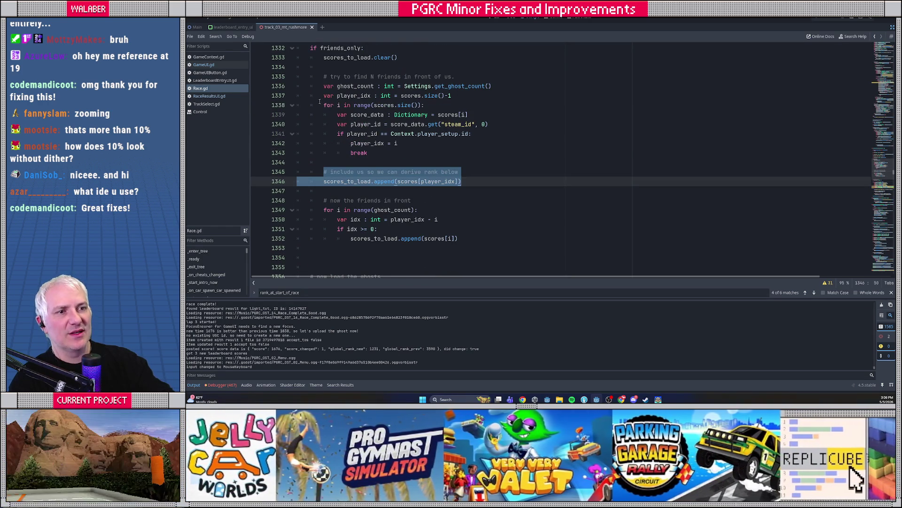
{"action": "mouse_move", "coordinate": [323, 86]}
{"action": "left_mouse_down"}
{"action": "mouse_move", "coordinate": [400, 136]}
{"action": "mouse_move", "coordinate": [404, 151]}
{"action": "left_mouse_up"}
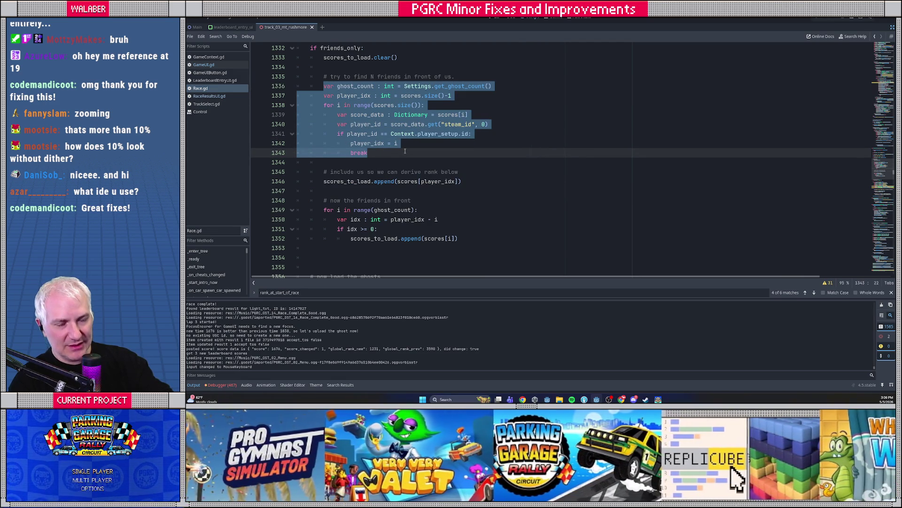
{"action": "mouse_move", "coordinate": [323, 86]}
{"action": "left_mouse_down"}
{"action": "mouse_move", "coordinate": [310, 97]}
{"action": "mouse_move", "coordinate": [400, 151]}
{"action": "left_mouse_up"}
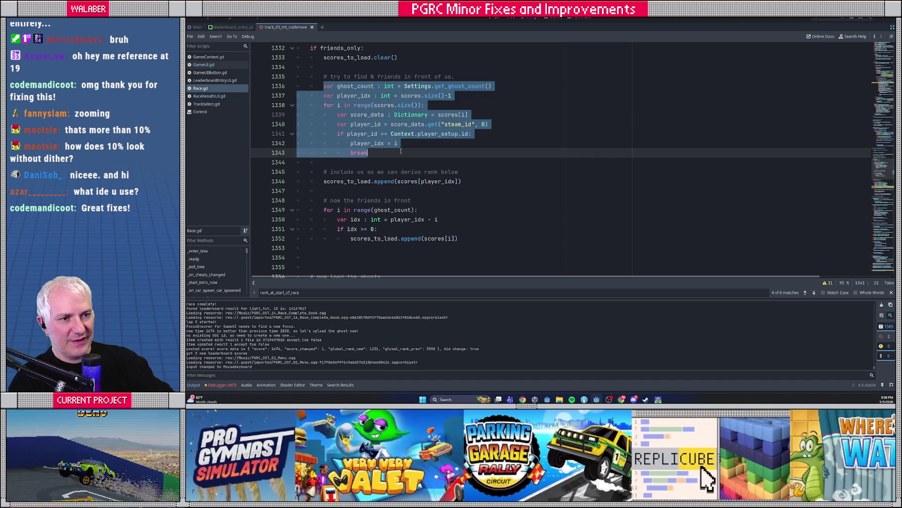
{"action": "left_click", "coordinate": [418, 143]}
{"action": "key", "text": "shift+Home"}
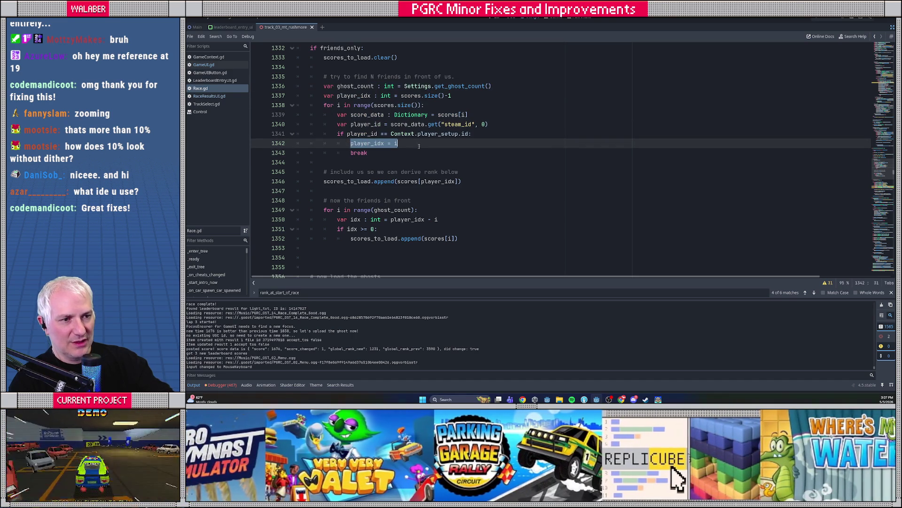
{"action": "left_click", "coordinate": [502, 181]}
{"action": "key", "text": "shift+Home"}
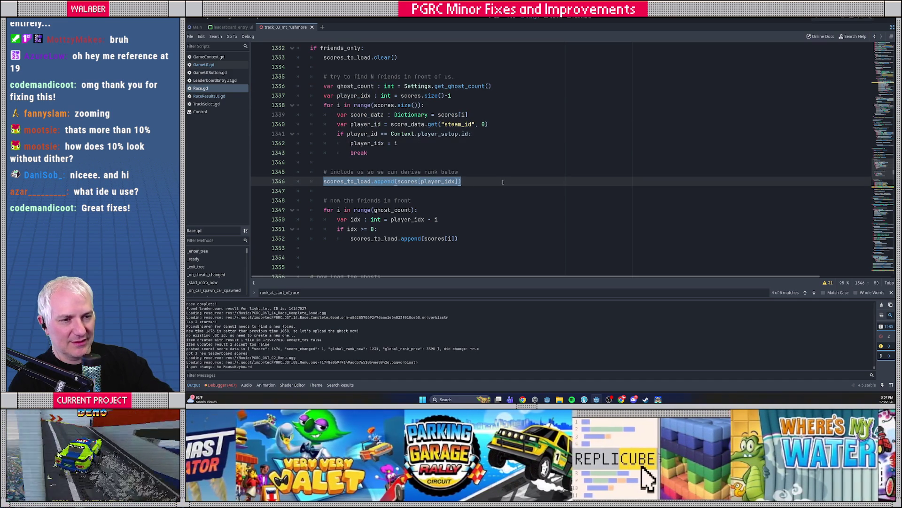
{"action": "scroll", "coordinate": [503, 181], "scroll_direction": "down", "scroll_amount": 2}
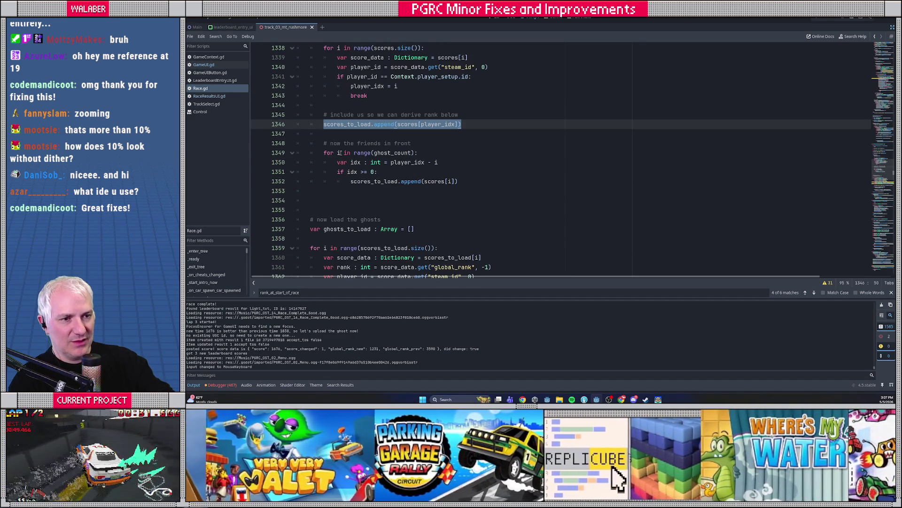
{"action": "left_click", "coordinate": [445, 152]}
{"action": "key", "text": "shift+Home"}
{"action": "left_click_drag", "start_coordinate": [338, 163], "coordinate": [484, 178]}
{"action": "left_click_drag", "start_coordinate": [371, 181], "coordinate": [489, 181]}
{"action": "left_click", "coordinate": [324, 194]}
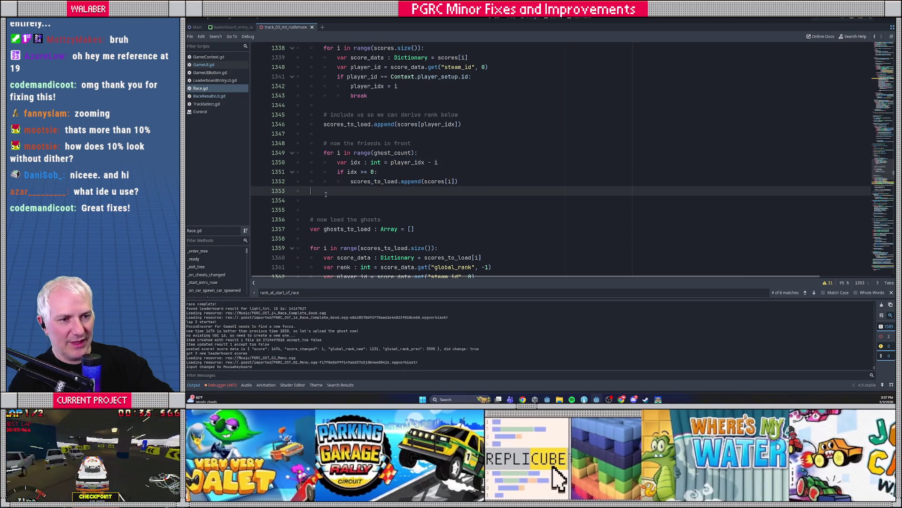
{"action": "scroll", "coordinate": [370, 152], "scroll_direction": "up", "scroll_amount": 6}
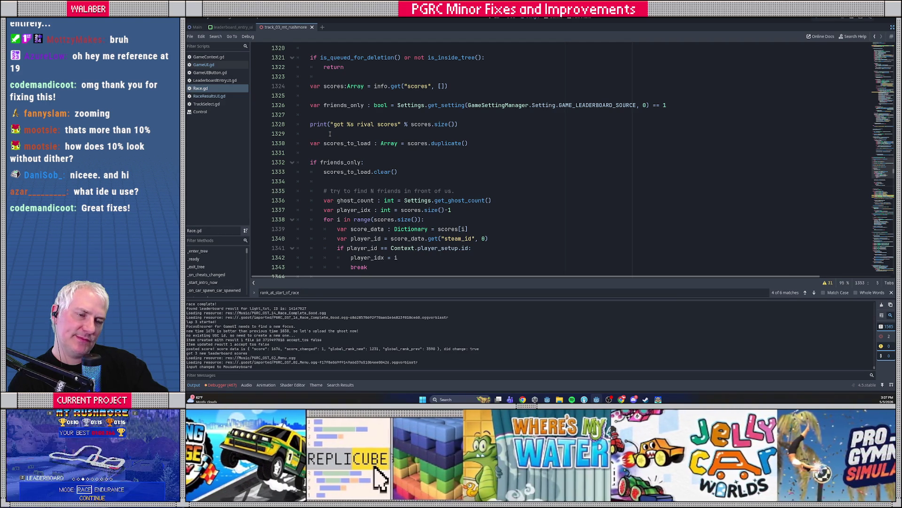
{"action": "left_click_drag", "start_coordinate": [317, 97], "coordinate": [355, 114]}
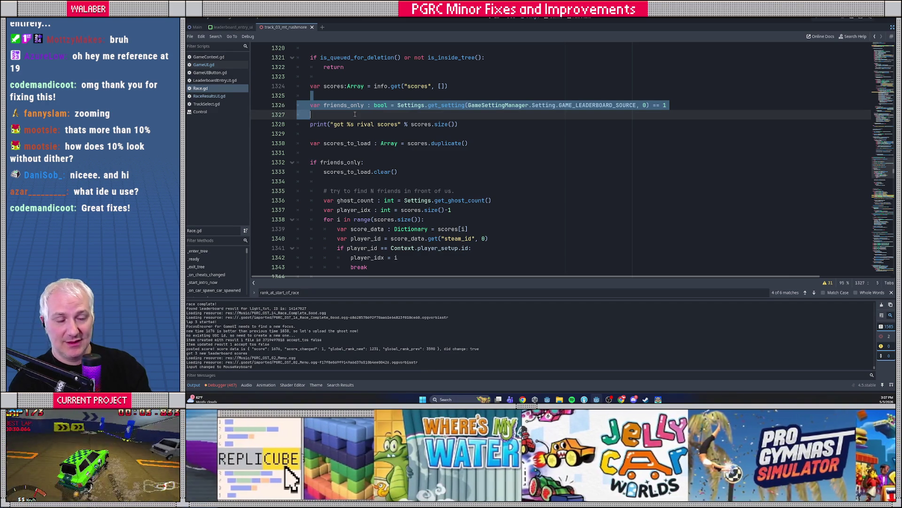
{"action": "key", "text": "alt+Tab"}
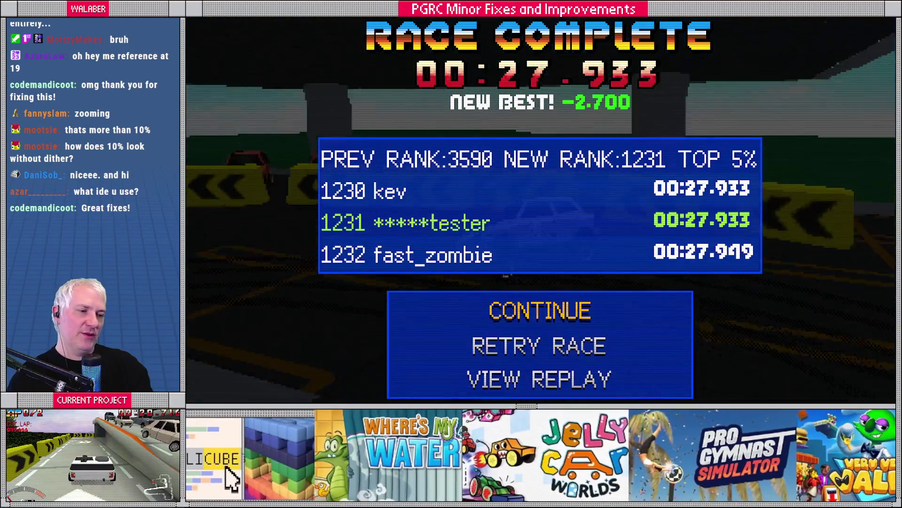
Return to the title menu and set Options > Gameplay > Leaderboard Ghost Type to Friends
{"action": "key", "text": "Return"}
{"action": "key", "text": "Return"}
{"action": "key", "text": "Escape"}
{"action": "key", "text": "Escape"}
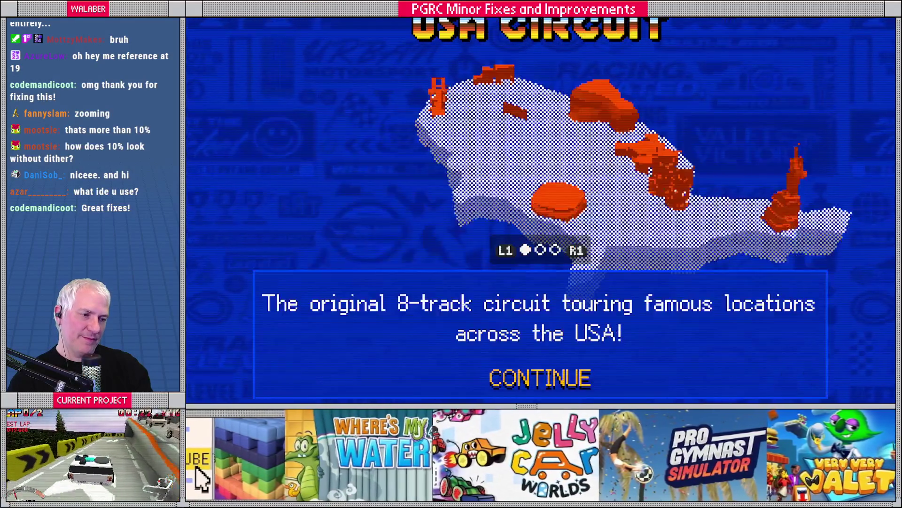
{"action": "key", "text": "Down"}
{"action": "key", "text": "Down"}
{"action": "key", "text": "Down"}
{"action": "key", "text": "Return"}
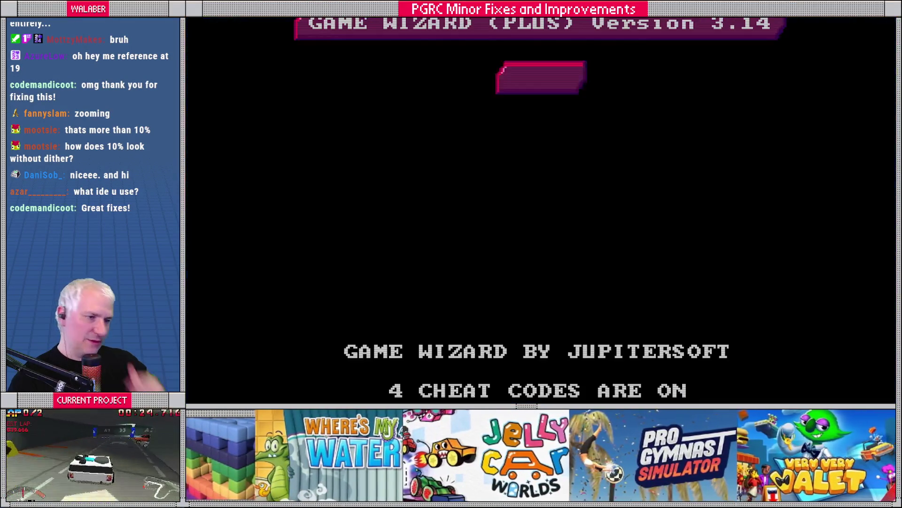
{"action": "key", "text": "Down"}
{"action": "key", "text": "Return"}
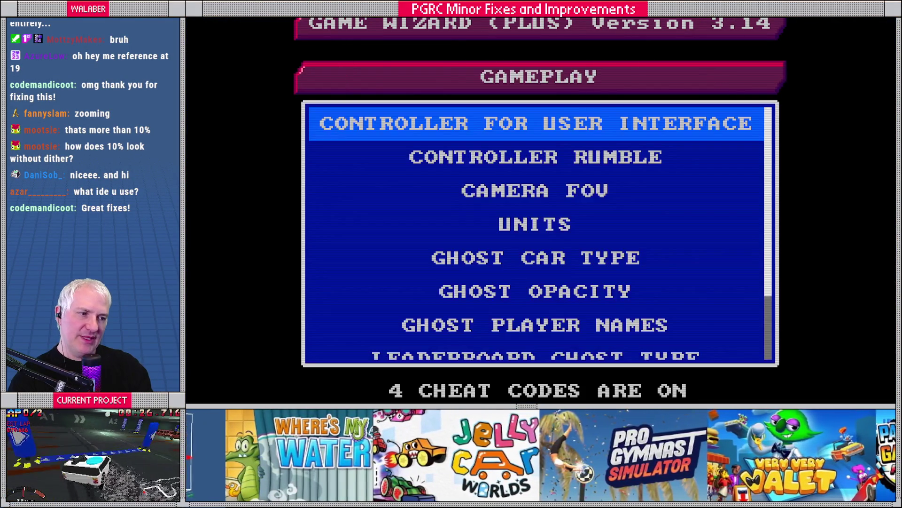
{"action": "key", "text": "Down"}
{"action": "key", "text": "Down"}
{"action": "key", "text": "Down"}
{"action": "key", "text": "Down"}
{"action": "key", "text": "Down"}
{"action": "key", "text": "Down"}
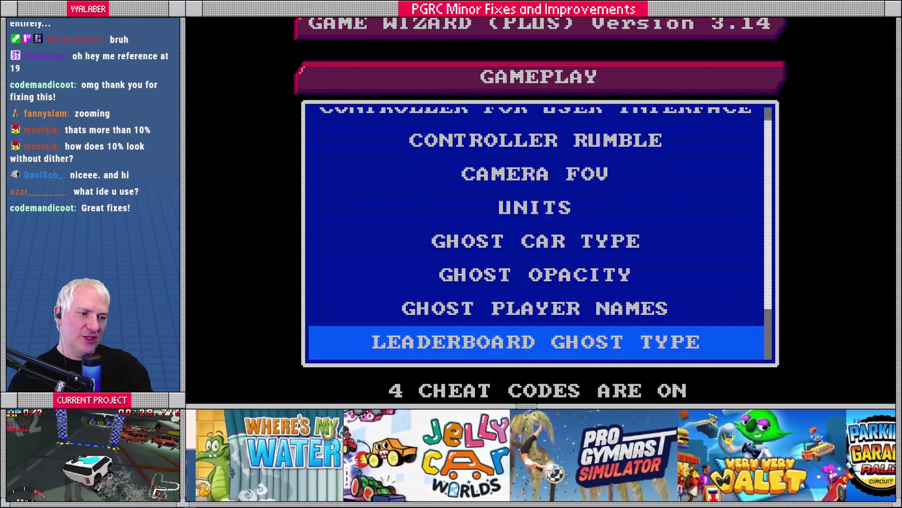
{"action": "key", "text": "Return"}
{"action": "key", "text": "Down"}
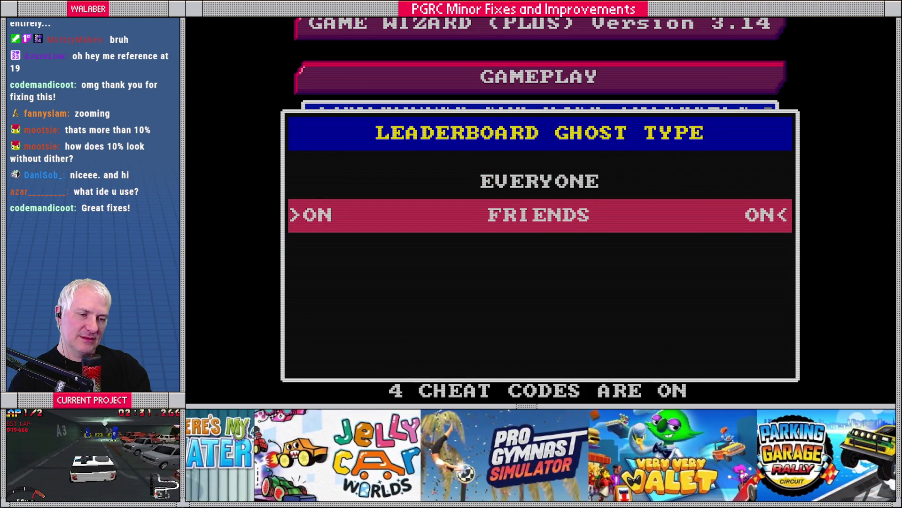
{"action": "key", "text": "Escape"}
{"action": "key", "text": "Escape"}
{"action": "key", "text": "Escape"}
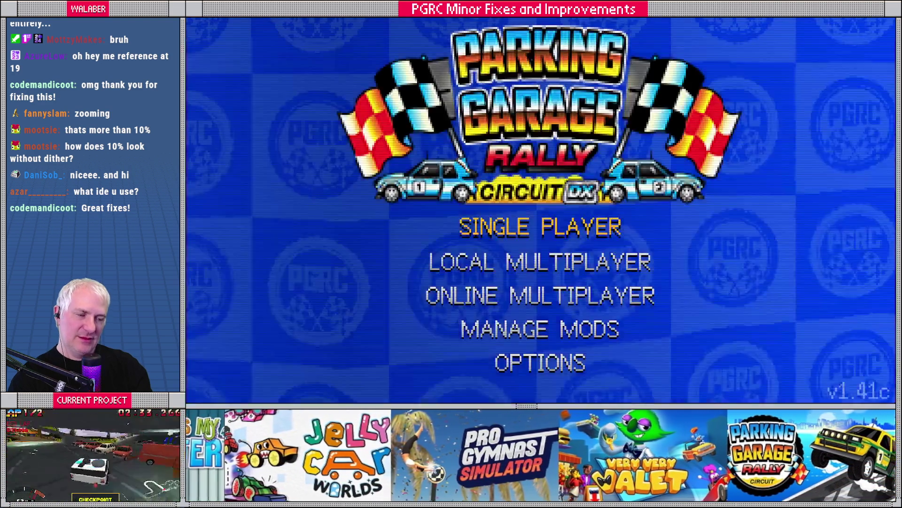
Start Single Player and advance through the USA Circuit and car screens to Learning Garage
{"action": "key", "text": "Return"}
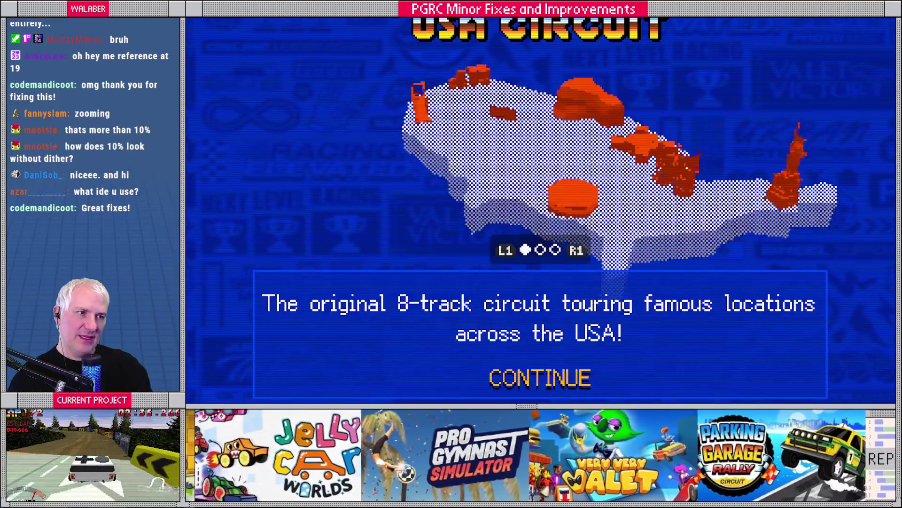
{"action": "key", "text": "Return"}
{"action": "key", "text": "Return"}
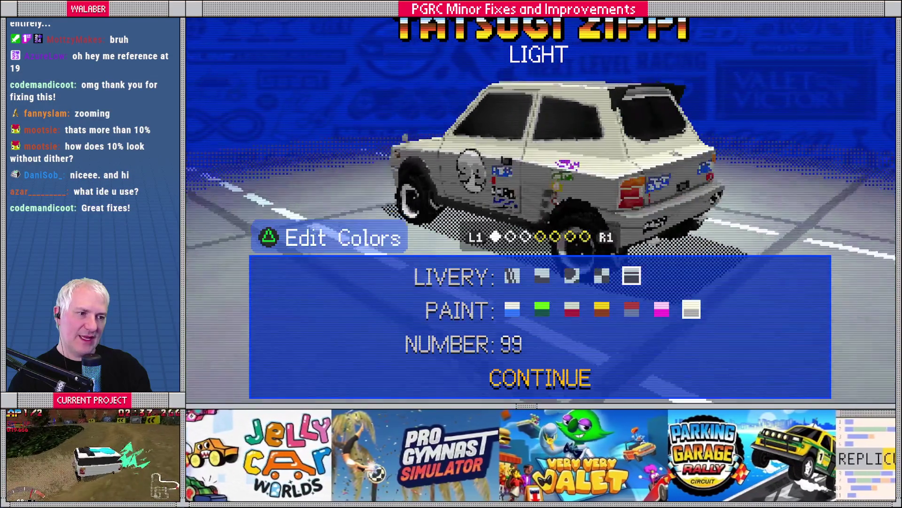
{"action": "key", "text": "Return"}
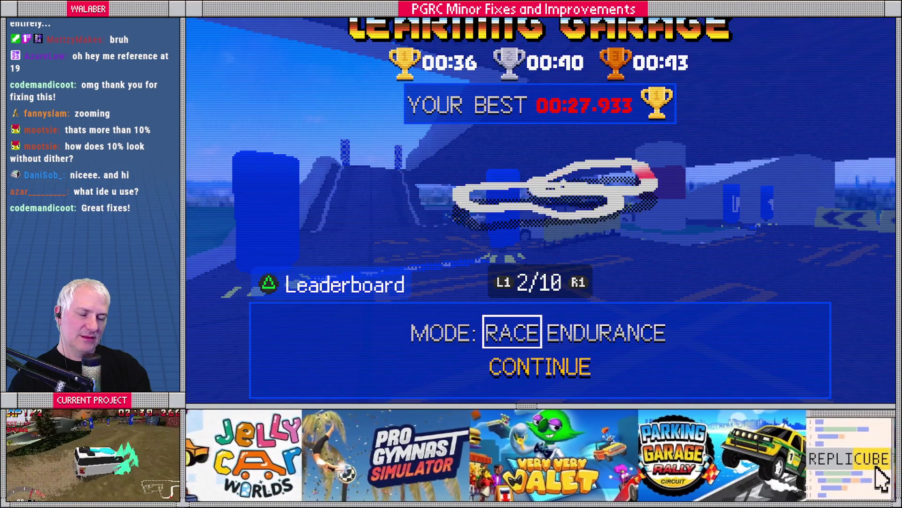
View the Learning Garage leaderboard as Friends, then Everyone, close it and start the race
{"action": "key", "text": "Tab"}
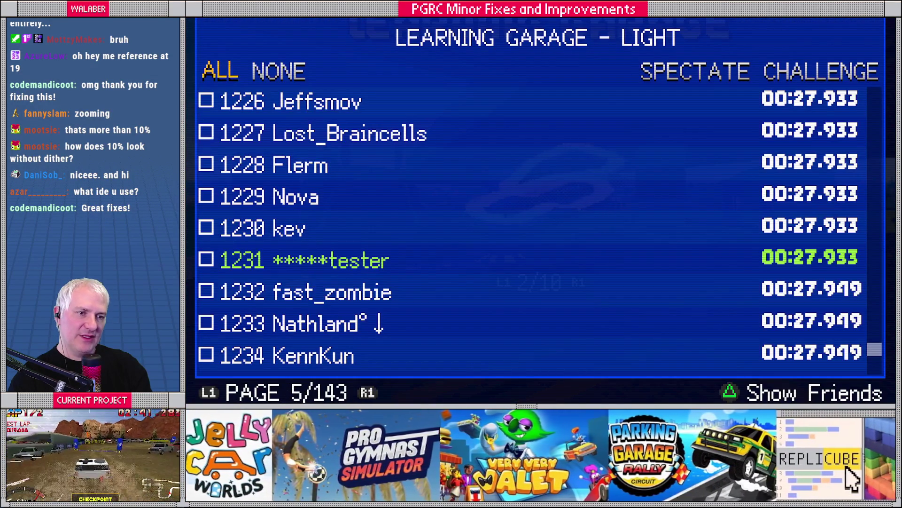
{"action": "key", "text": "Tab"}
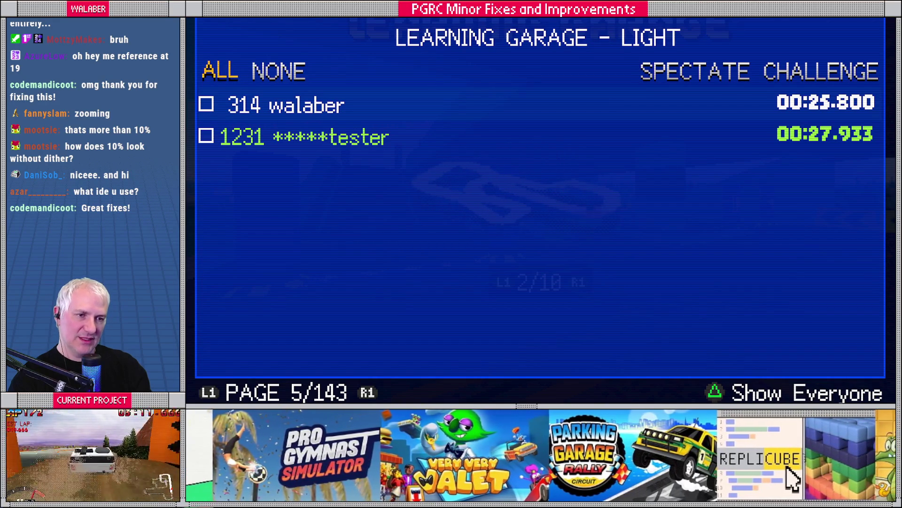
{"action": "key", "text": "Tab"}
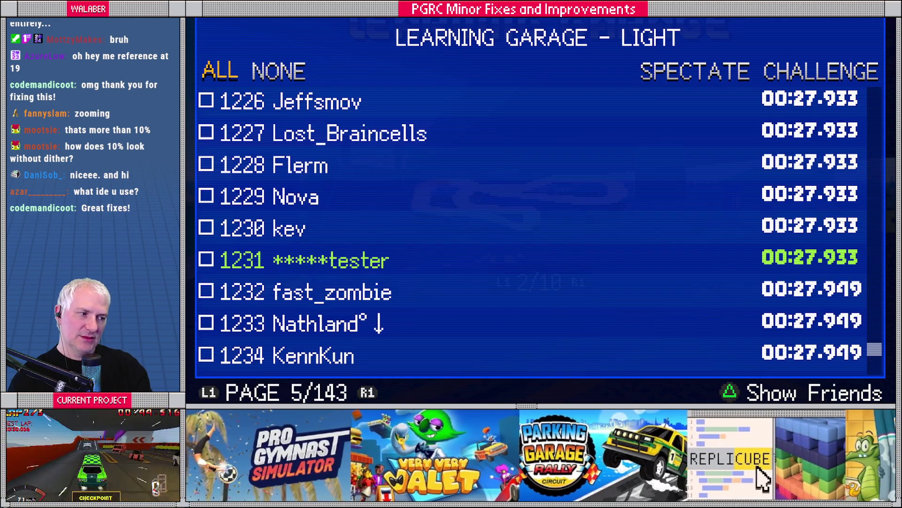
{"action": "key", "text": "Escape"}
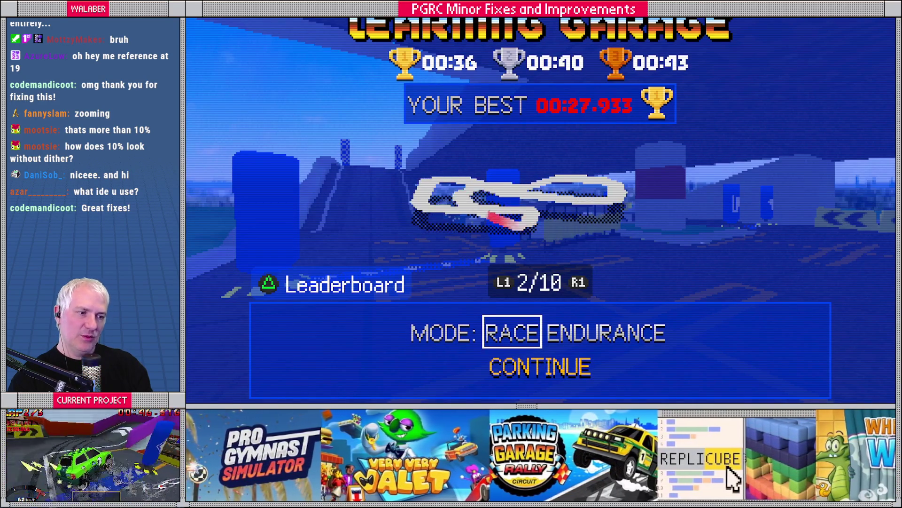
{"action": "key", "text": "Return"}
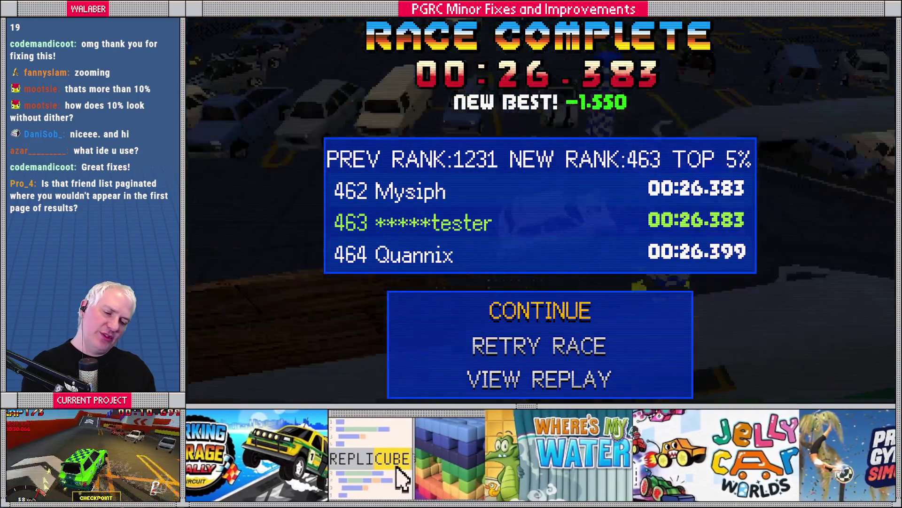
Close the game and return to Race.gd in the Godot script editor
{"action": "key", "text": "alt+F4"}
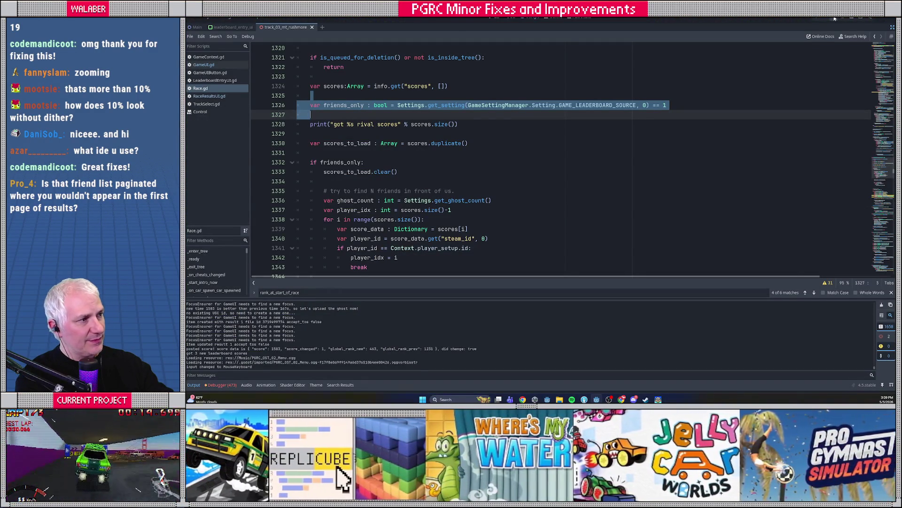
Search Race.gd for got_rival, locate the _load_ghosts function and close the find bar
{"action": "left_click", "coordinate": [559, 104]}
{"action": "key", "text": "ctrl+f"}
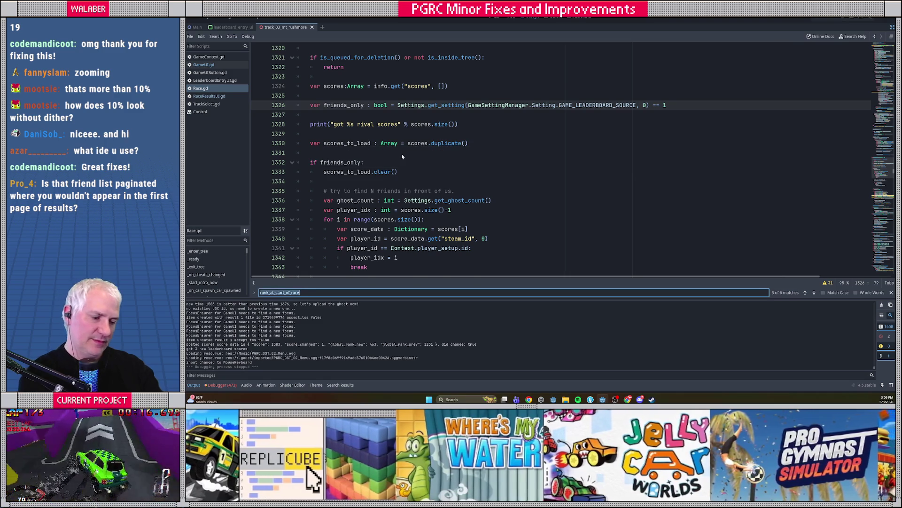
{"action": "type", "text": "got_rival"}
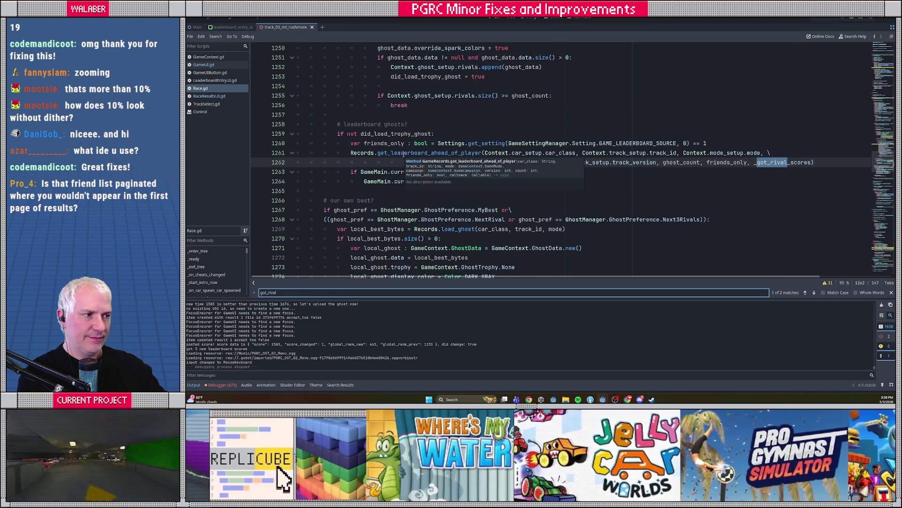
{"action": "left_click", "coordinate": [405, 125]}
{"action": "scroll", "coordinate": [376, 141], "scroll_direction": "up", "scroll_amount": 9}
{"action": "scroll", "coordinate": [366, 136], "scroll_direction": "up", "scroll_amount": 16}
{"action": "left_click_drag", "start_coordinate": [298, 95], "coordinate": [378, 95]}
{"action": "key", "text": "Down"}
{"action": "key", "text": "Down"}
{"action": "key", "text": "Down"}
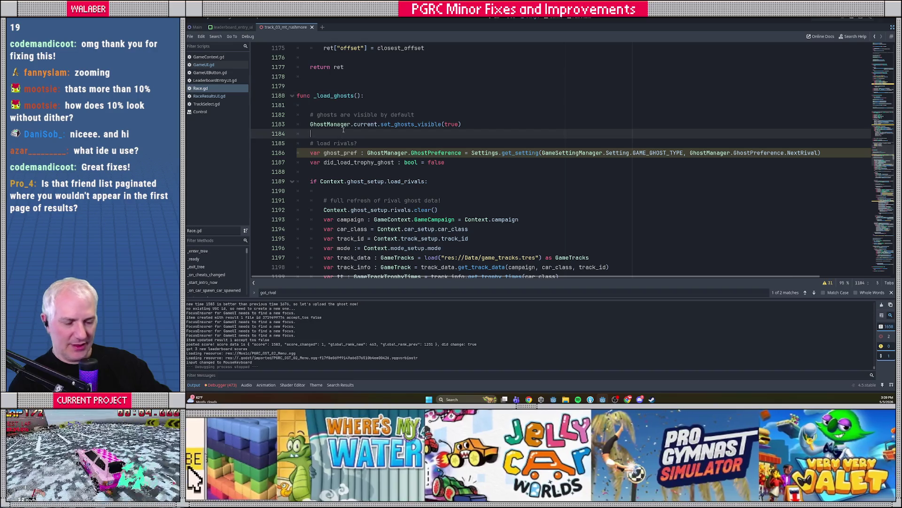
{"action": "key", "text": "Escape"}
{"action": "key", "text": "Up"}
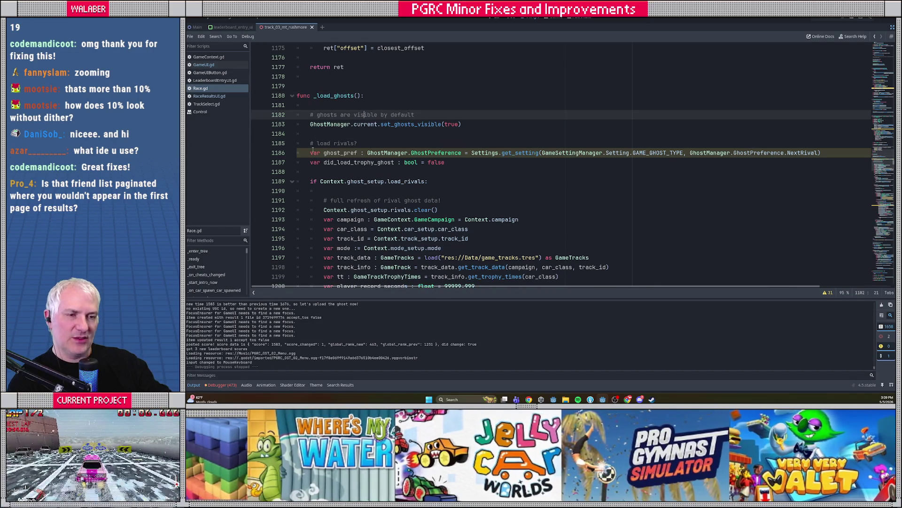
{"action": "scroll", "coordinate": [312, 149], "scroll_direction": "down", "scroll_amount": 2}
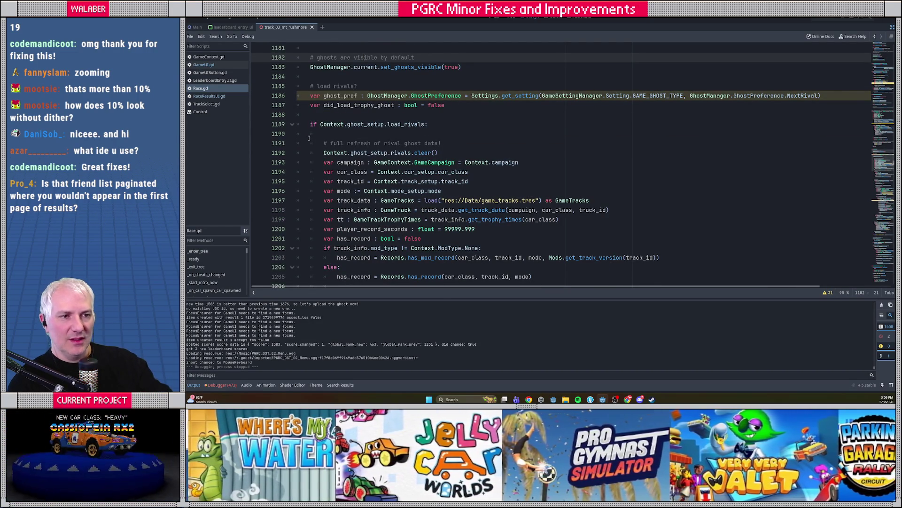
Select the load_rivals condition on line 1189 of _load_ghosts
{"action": "left_click", "coordinate": [311, 125]}
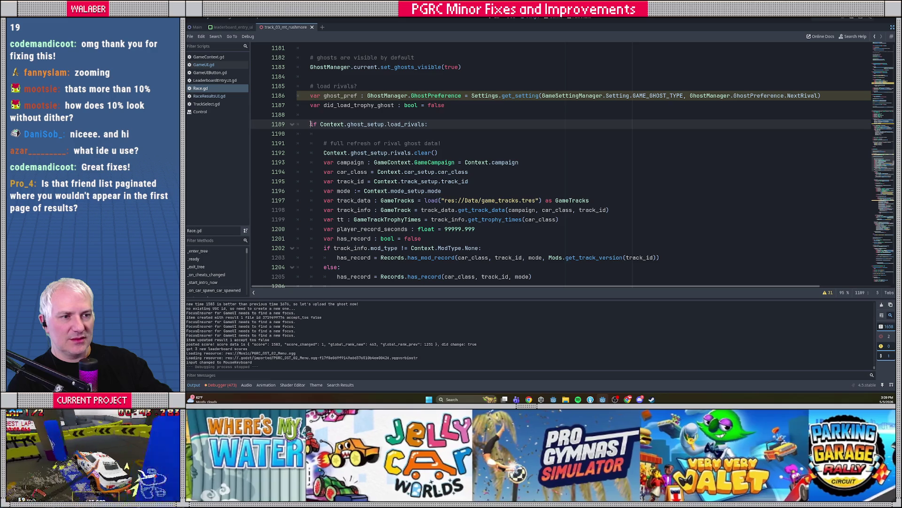
{"action": "left_click_drag", "start_coordinate": [310, 124], "coordinate": [441, 123]}
{"action": "double_click", "coordinate": [404, 125]}
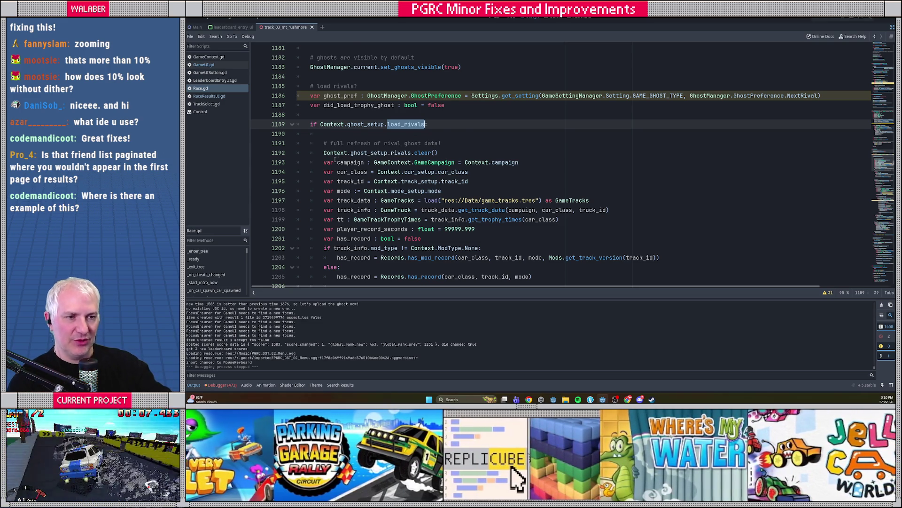
{"action": "scroll", "coordinate": [337, 160], "scroll_direction": "down", "scroll_amount": 3}
{"action": "scroll", "coordinate": [327, 166], "scroll_direction": "down", "scroll_amount": 7}
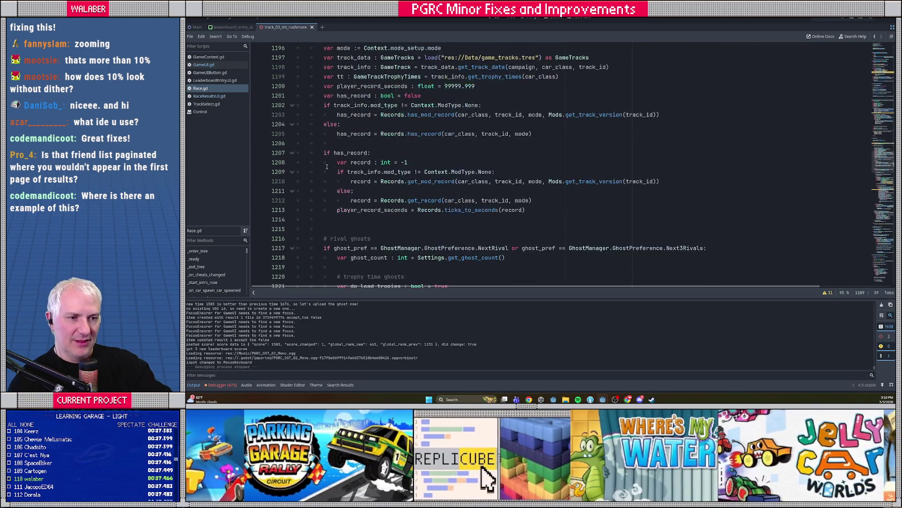
Examine the rival ghosts condition, picking out NextRival and Next3Rivals
{"action": "left_click_drag", "start_coordinate": [324, 96], "coordinate": [725, 105]}
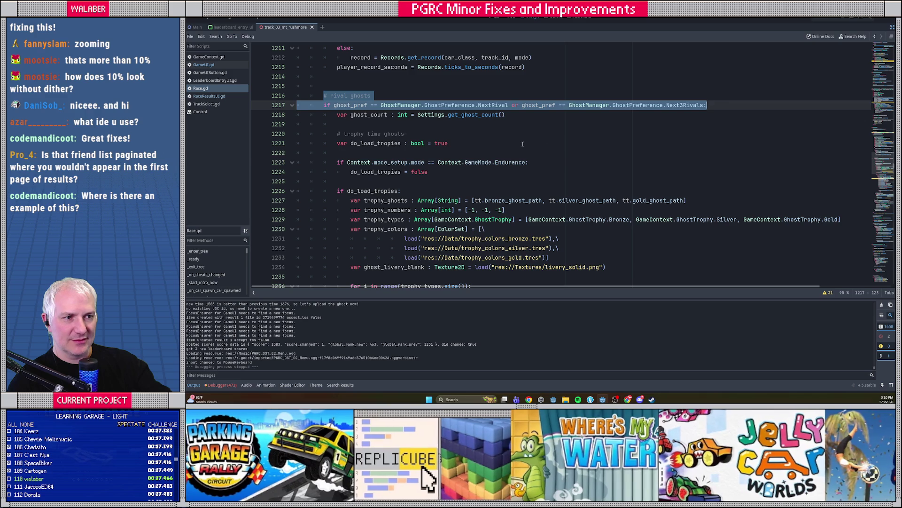
{"action": "left_click", "coordinate": [545, 153]}
{"action": "left_click_drag", "start_coordinate": [324, 96], "coordinate": [329, 124]}
{"action": "scroll", "coordinate": [453, 159], "scroll_direction": "up", "scroll_amount": 7}
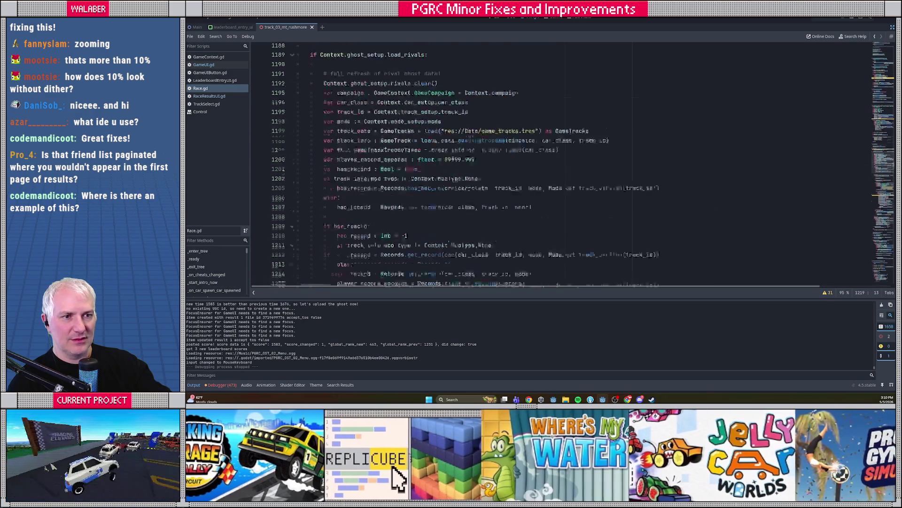
{"action": "scroll", "coordinate": [452, 159], "scroll_direction": "up", "scroll_amount": 5}
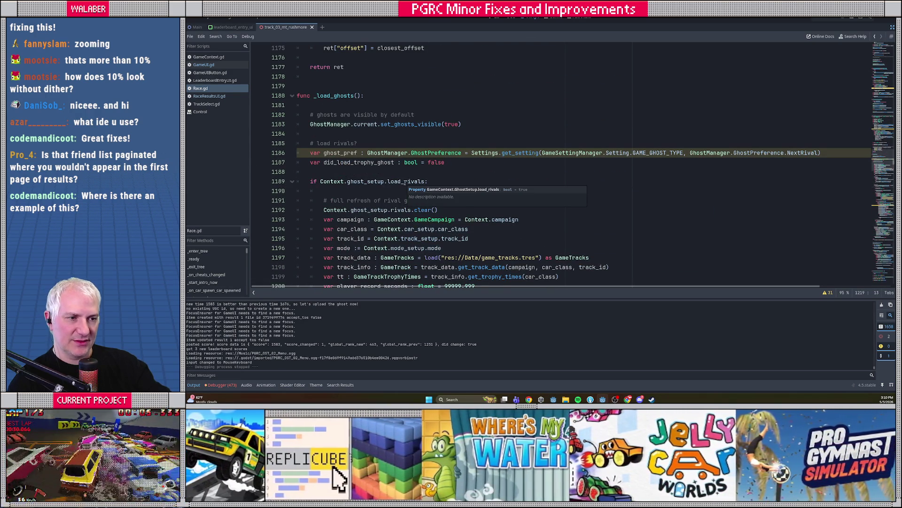
{"action": "scroll", "coordinate": [405, 182], "scroll_direction": "down", "scroll_amount": 12}
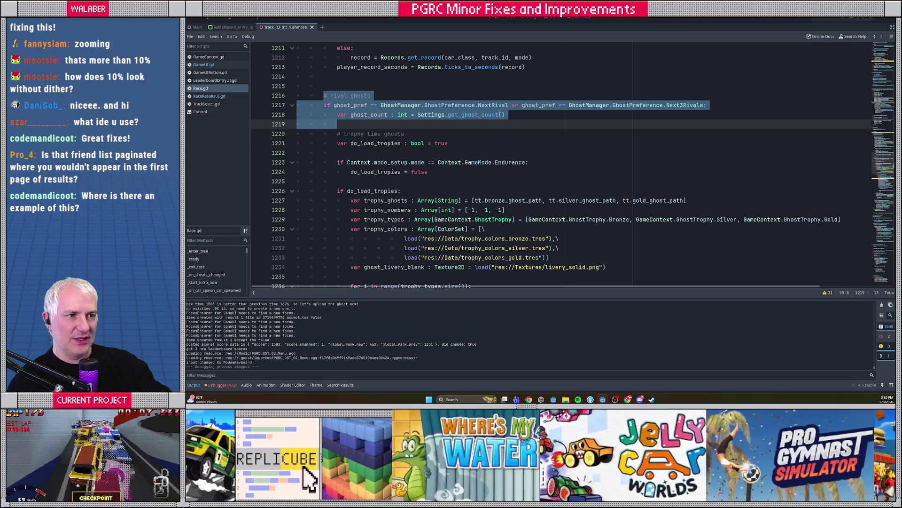
{"action": "double_click", "coordinate": [487, 105]}
{"action": "double_click", "coordinate": [687, 105]}
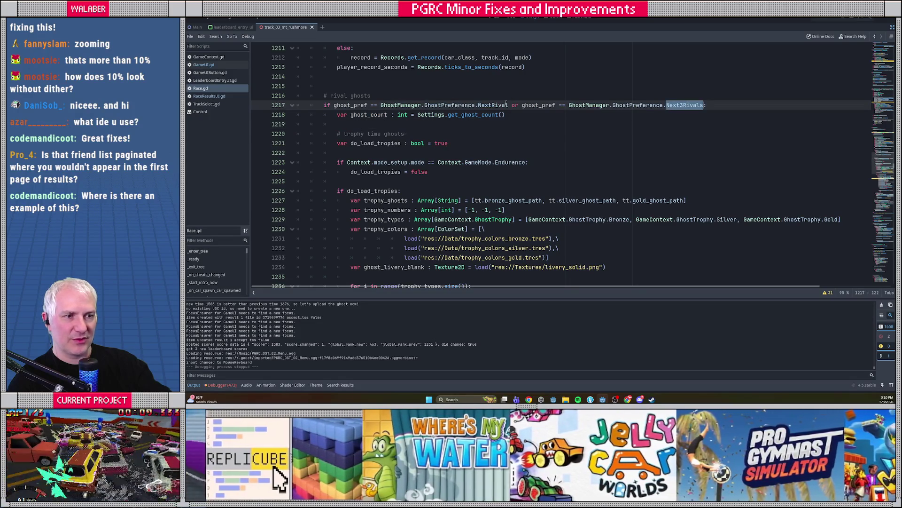
Inspect the get_leaderboard_ahead_of_player call and line 1189 again, then open Find in Files
{"action": "scroll", "coordinate": [337, 127], "scroll_direction": "down", "scroll_amount": 4}
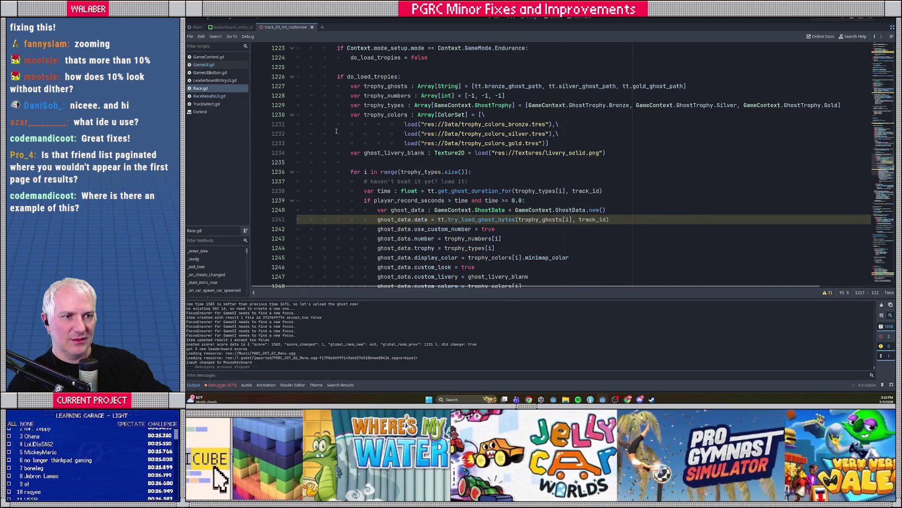
{"action": "scroll", "coordinate": [337, 131], "scroll_direction": "down", "scroll_amount": 8}
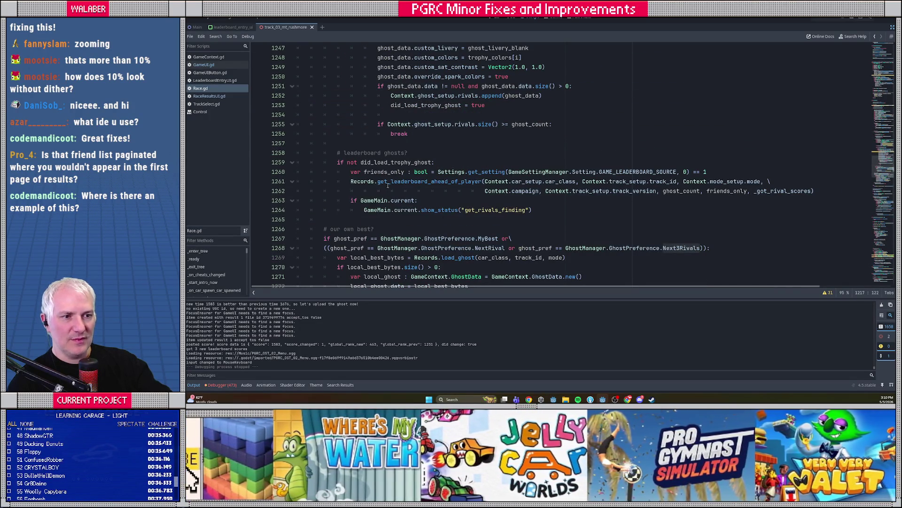
{"action": "double_click", "coordinate": [385, 182]}
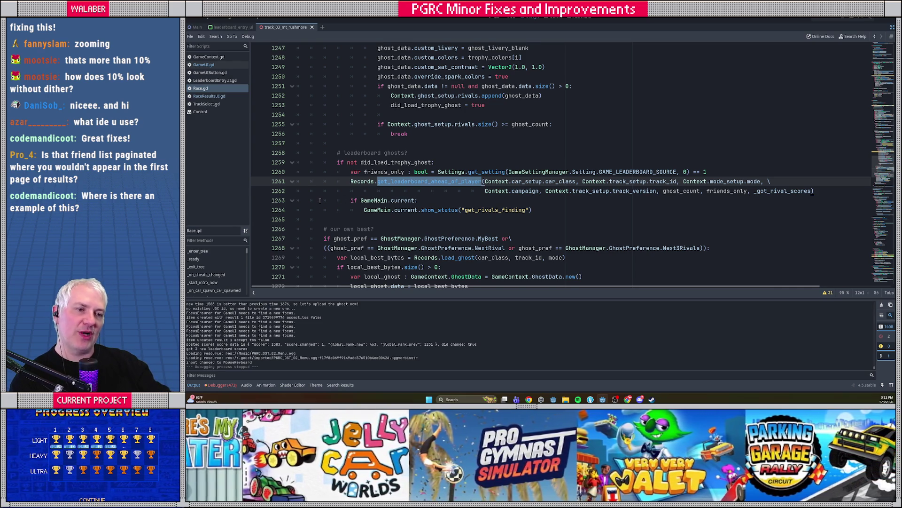
{"action": "scroll", "coordinate": [321, 201], "scroll_direction": "up", "scroll_amount": 5}
{"action": "scroll", "coordinate": [321, 201], "scroll_direction": "up", "scroll_amount": 8}
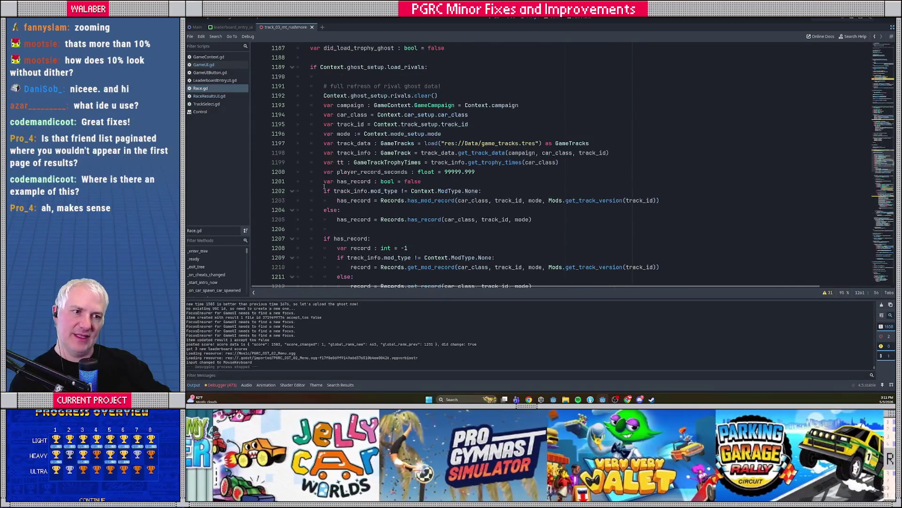
{"action": "left_click_drag", "start_coordinate": [311, 67], "coordinate": [470, 68]}
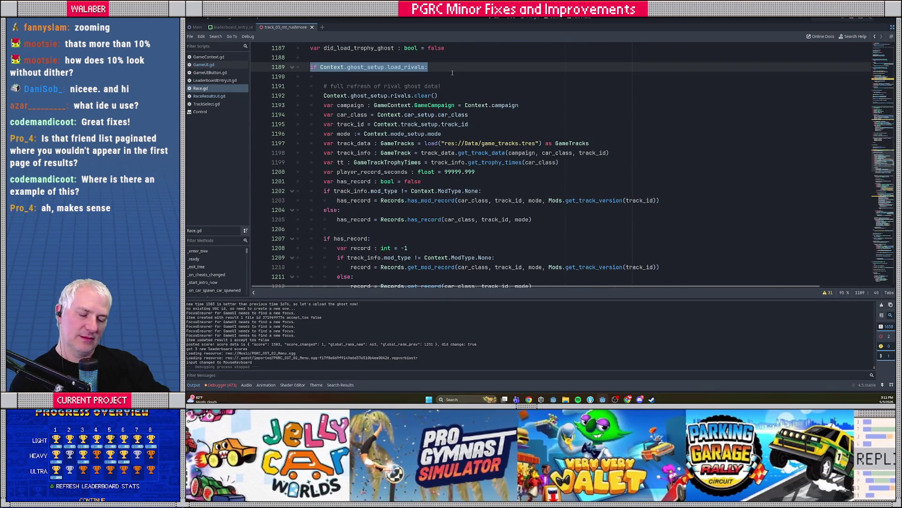
{"action": "left_click", "coordinate": [452, 73]}
{"action": "key", "text": "ctrl+shift+f"}
Search the project for '.load_ri' and review TrackSelect.gd's load_rivals matches at lines 666 and 677
{"action": "type", "text": ".load_r"}
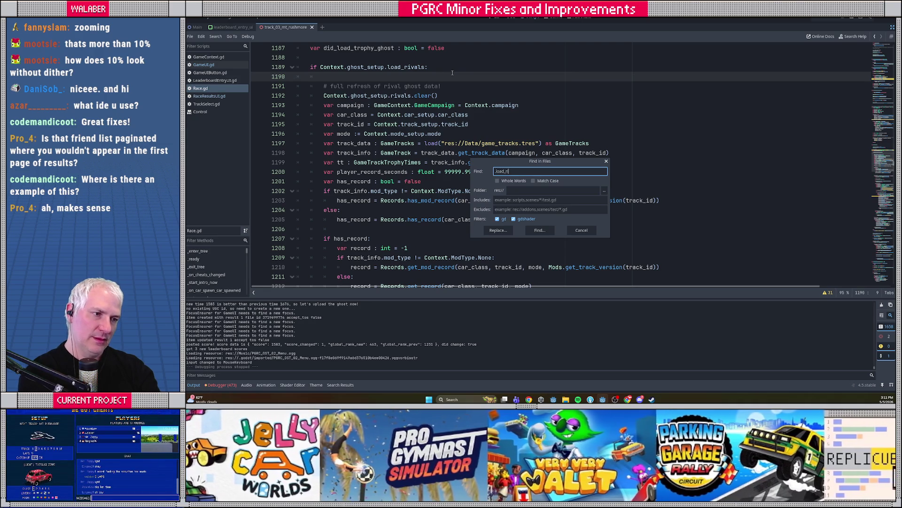
{"action": "type", "text": "i"}
{"action": "key", "text": "Return"}
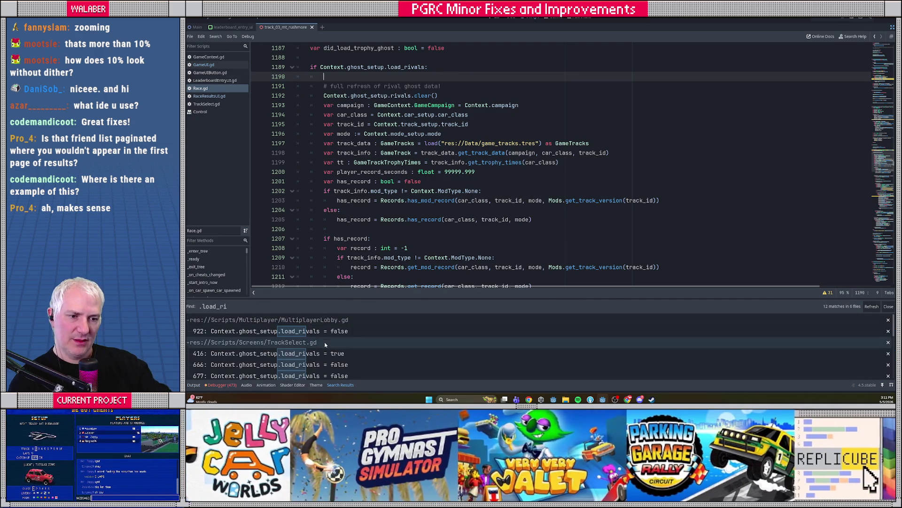
{"action": "left_click", "coordinate": [325, 364]}
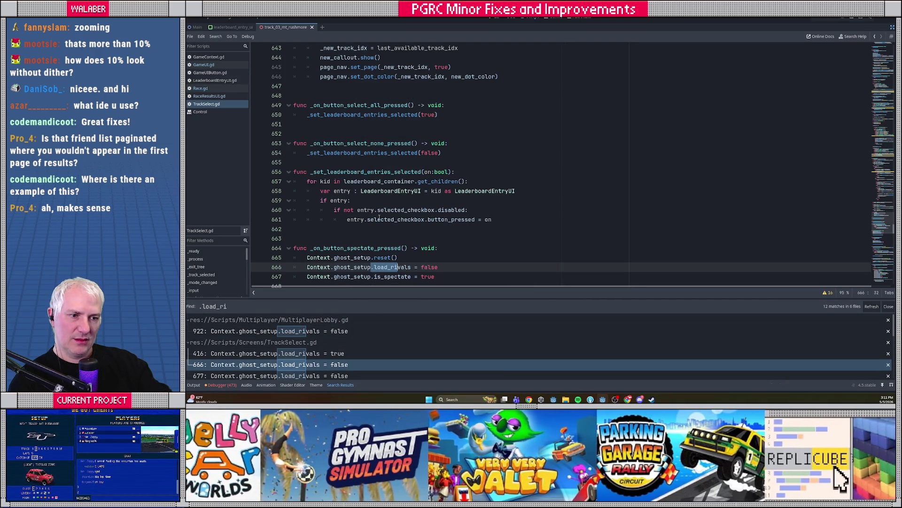
{"action": "scroll", "coordinate": [379, 221], "scroll_direction": "down", "scroll_amount": 3}
{"action": "left_click_drag", "start_coordinate": [537, 298], "coordinate": [537, 264]}
{"action": "scroll", "coordinate": [426, 189], "scroll_direction": "down", "scroll_amount": 2}
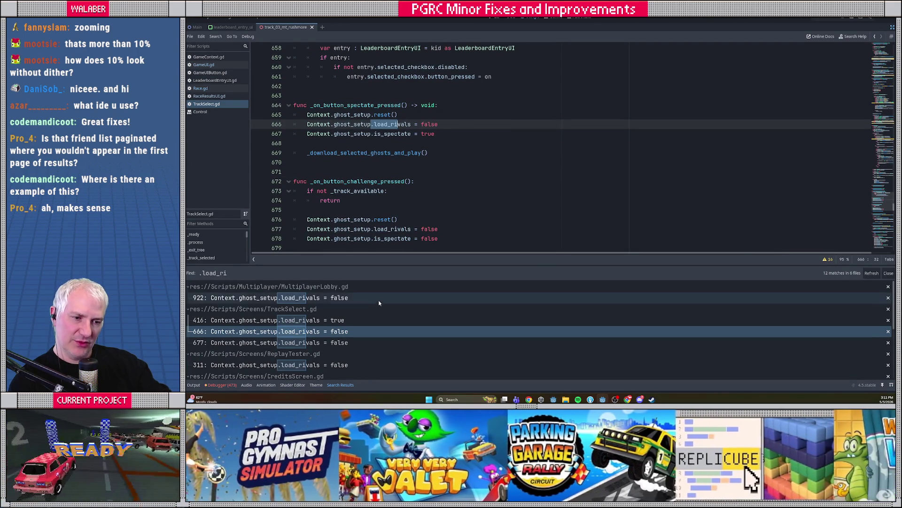
{"action": "left_click", "coordinate": [324, 342]}
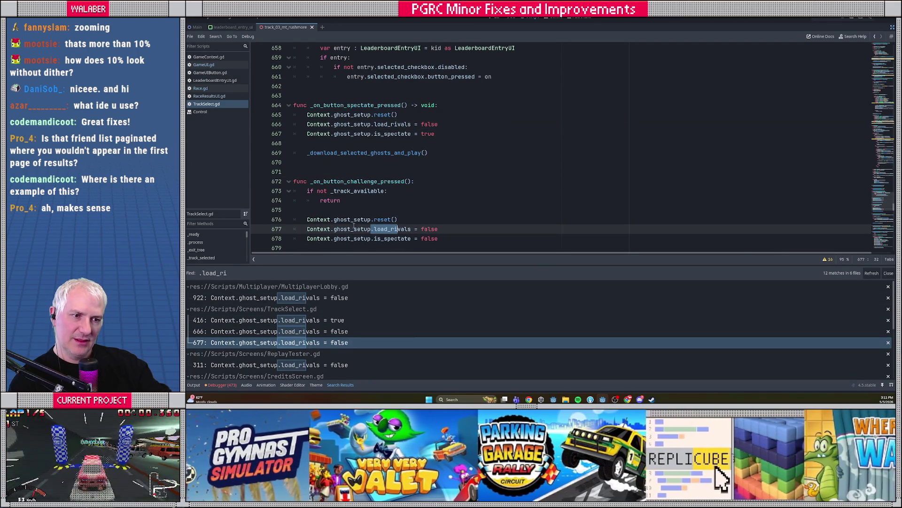
{"action": "scroll", "coordinate": [361, 203], "scroll_direction": "down", "scroll_amount": 2}
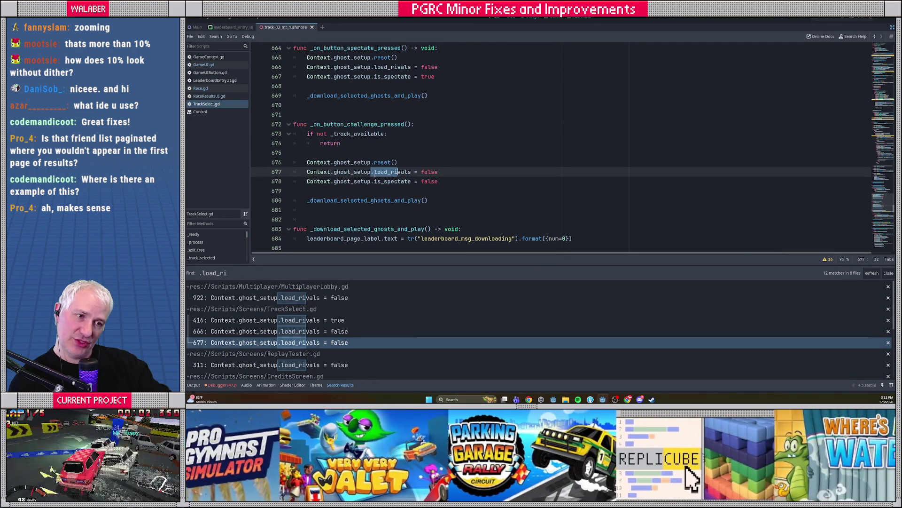
{"action": "mouse_move", "coordinate": [297, 114]}
{"action": "left_mouse_down"}
{"action": "mouse_move", "coordinate": [338, 202]}
{"action": "mouse_move", "coordinate": [359, 214]}
{"action": "left_mouse_up"}
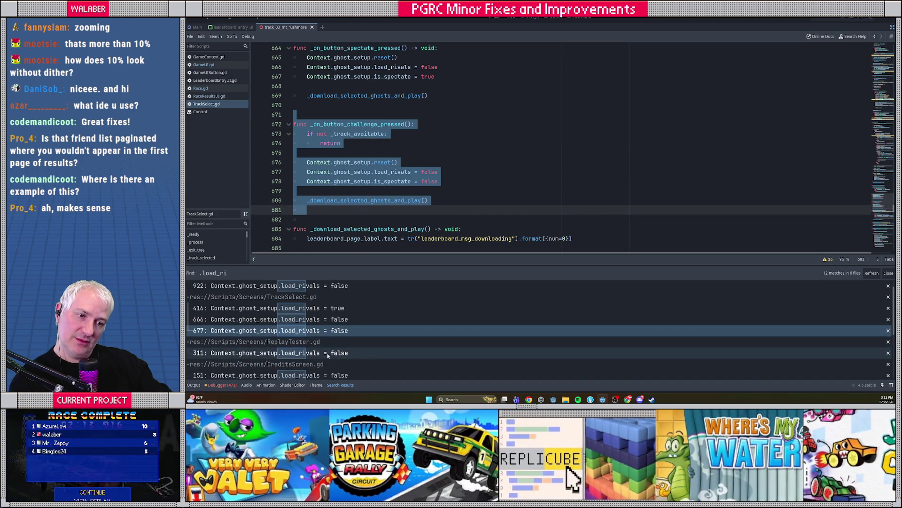
Review the Race.gd load_rivals matches at lines 551, 1279 and 1405
{"action": "scroll", "coordinate": [336, 358], "scroll_direction": "down", "scroll_amount": 2}
{"action": "scroll", "coordinate": [335, 357], "scroll_direction": "down", "scroll_amount": 2}
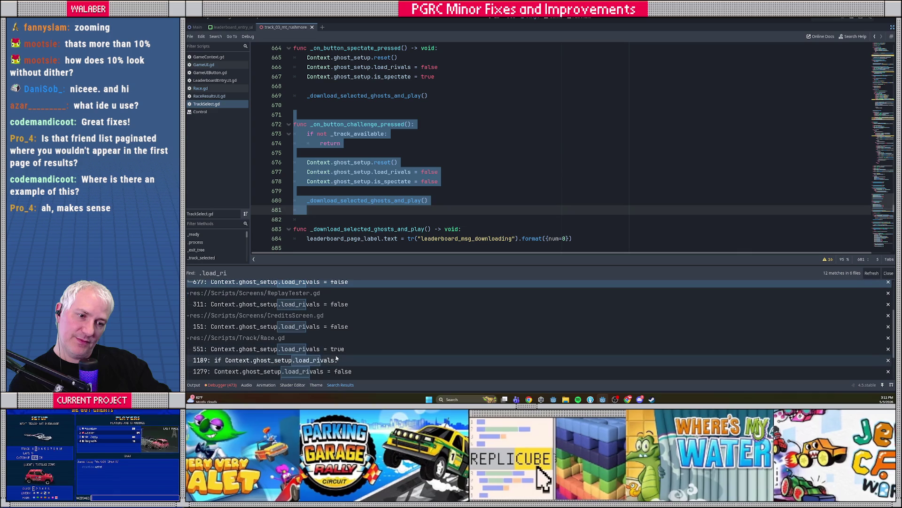
{"action": "left_click", "coordinate": [288, 353]}
{"action": "scroll", "coordinate": [369, 172], "scroll_direction": "up", "scroll_amount": 3}
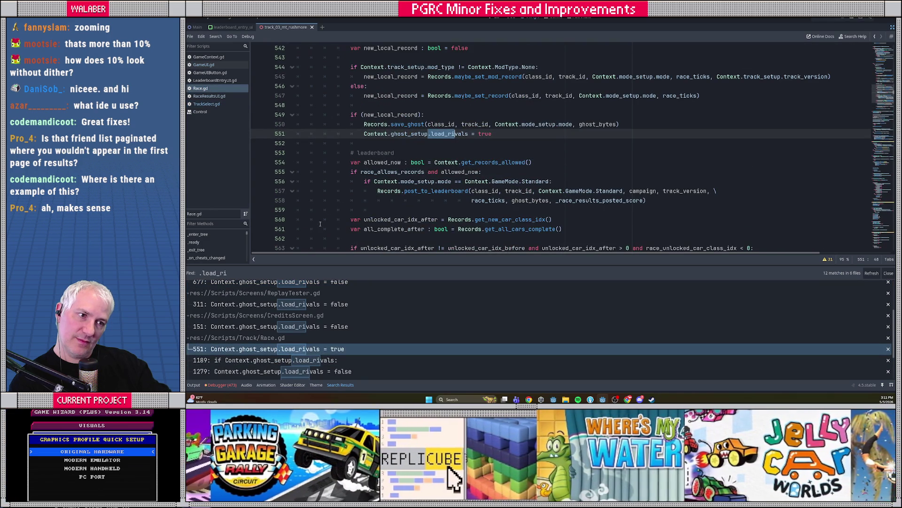
{"action": "scroll", "coordinate": [271, 360], "scroll_direction": "down", "scroll_amount": 1}
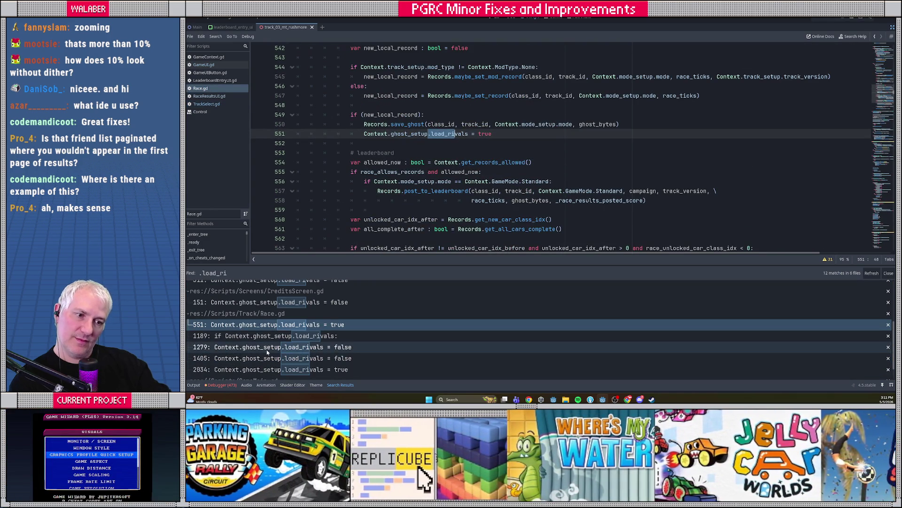
{"action": "left_click", "coordinate": [267, 349]}
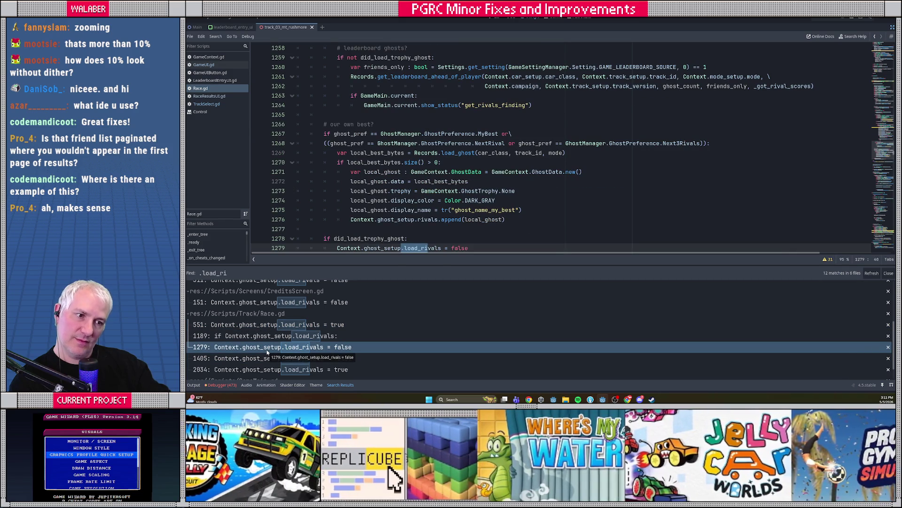
{"action": "scroll", "coordinate": [266, 353], "scroll_direction": "down", "scroll_amount": 1}
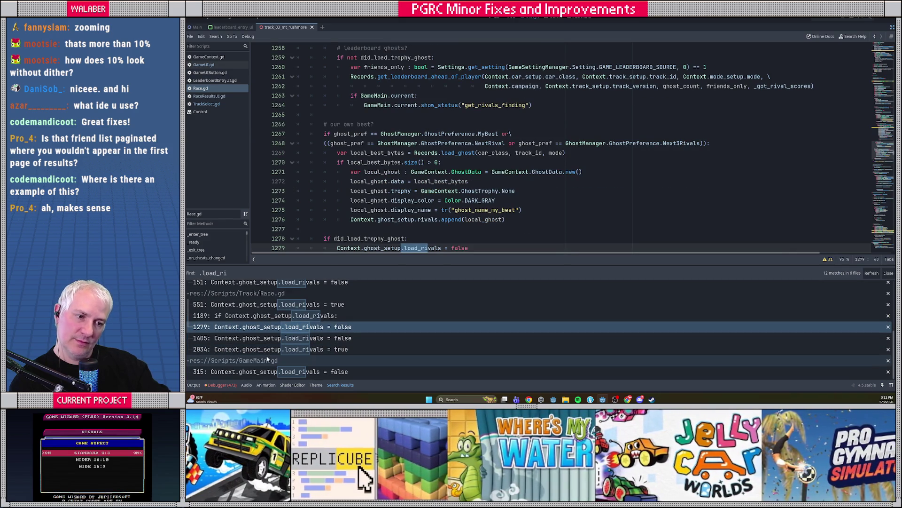
{"action": "left_click", "coordinate": [282, 338]}
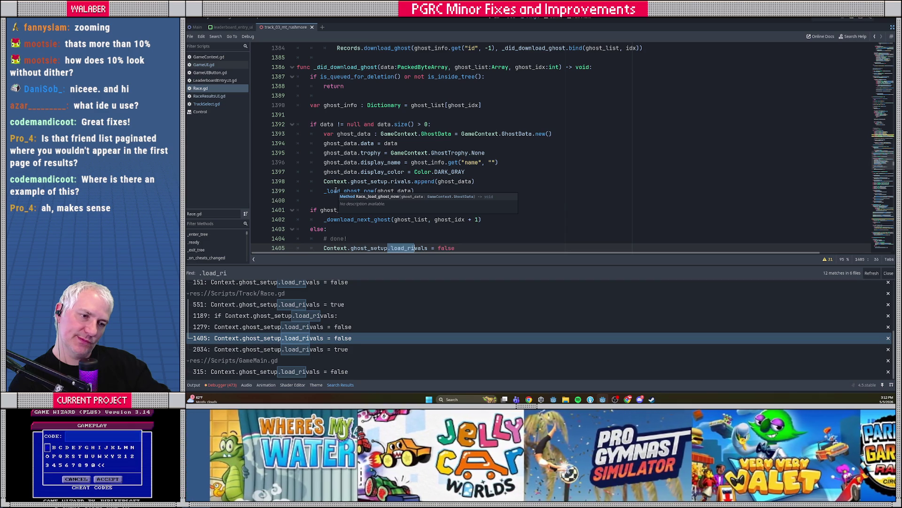
{"action": "mouse_move", "coordinate": [640, 399]}
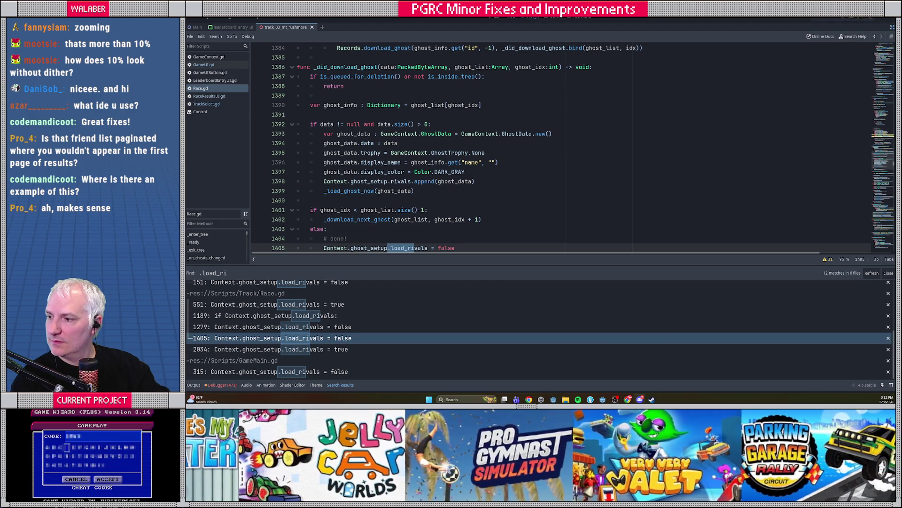
Reply asking whether it always happens, or only when manually challenging leaderboard players
{"action": "key", "text": "alt+Tab"}
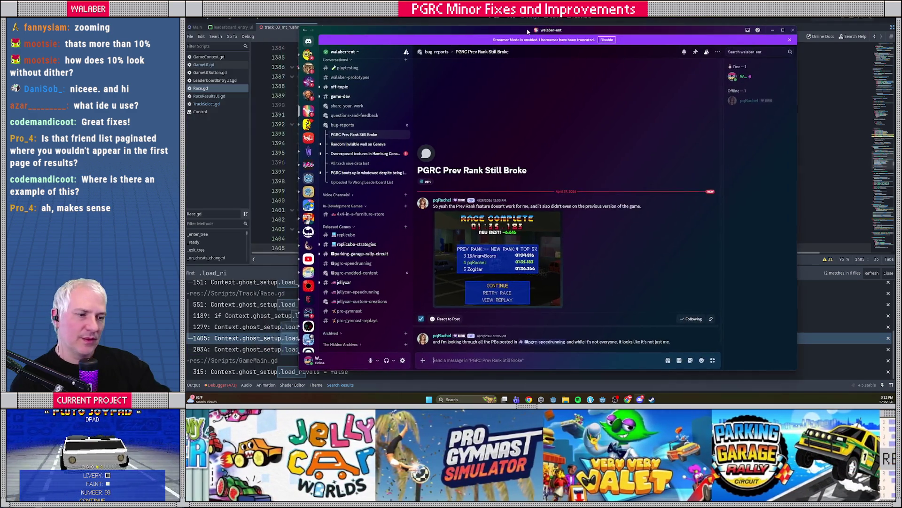
{"action": "type", "text": "quixk question"}
{"action": "key", "text": "Delete"}
{"action": "type", "text": "c"}
{"action": "key", "text": "End"}
{"action": "type", "text": ":"}
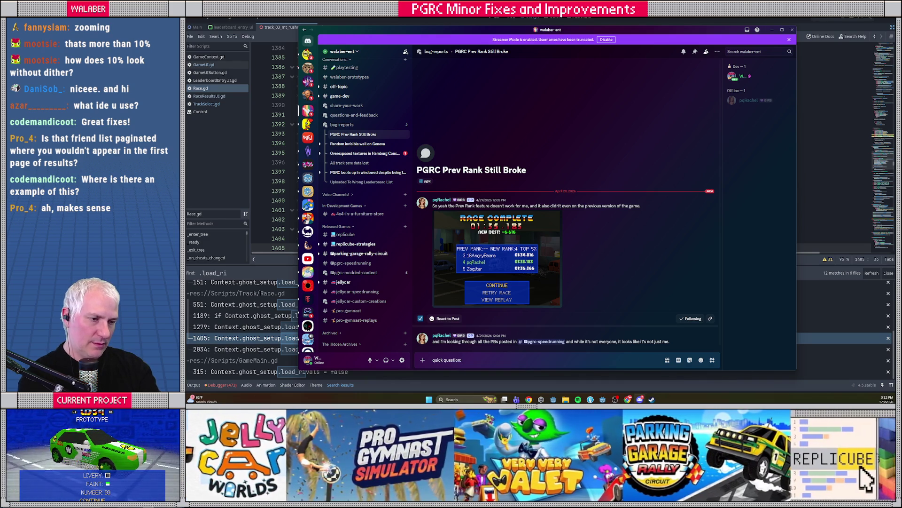
{"action": "type", "text": " does this happen \"always"}
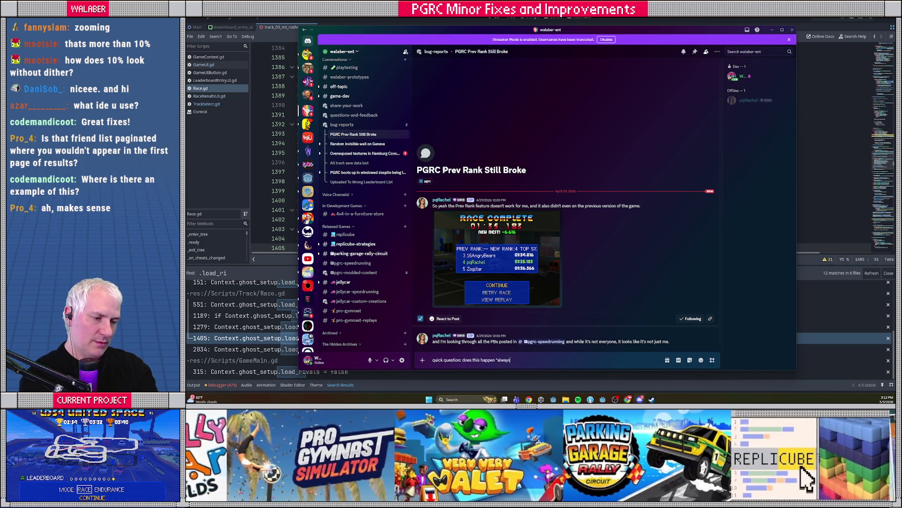
{"action": "key", "text": "BackSpace"}
{"action": "key", "text": "BackSpace"}
{"action": "key", "text": "BackSpace"}
{"action": "type", "text": "_alw"}
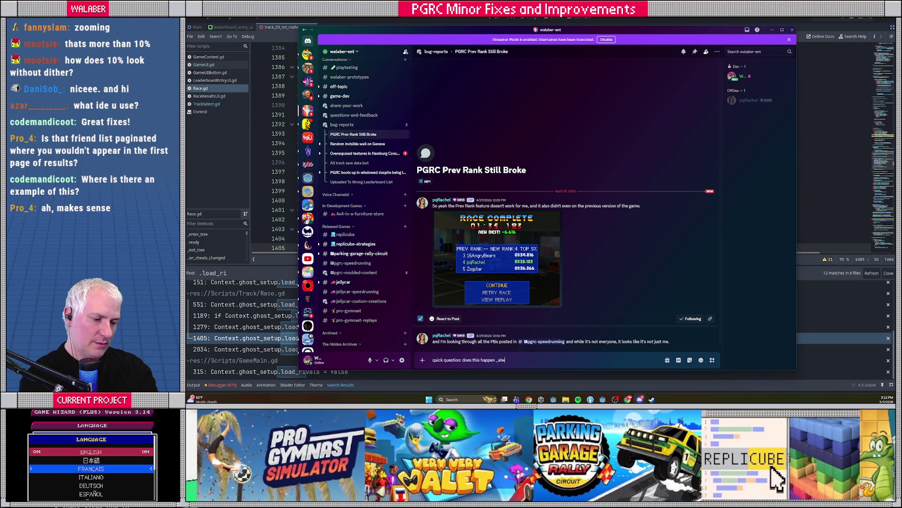
{"action": "type", "text": "ays_ for you? if so,"}
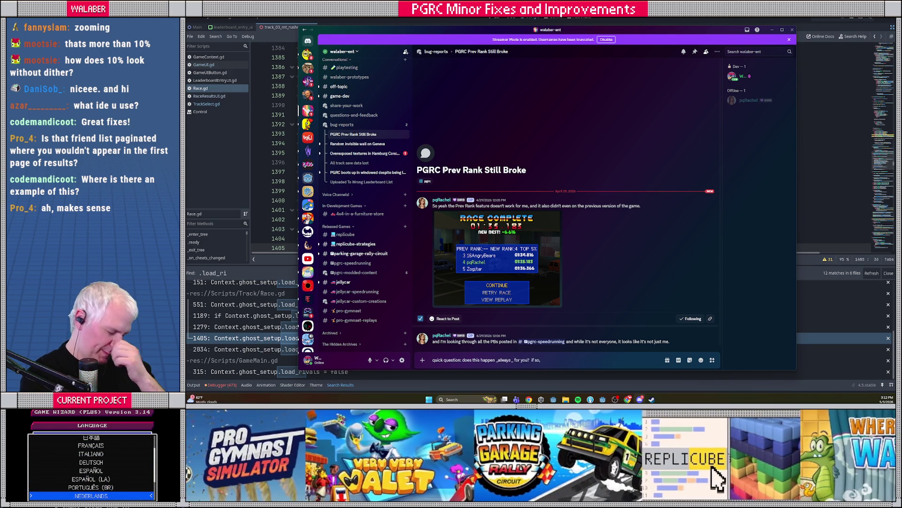
{"action": "type", "text": " are you manually cha"}
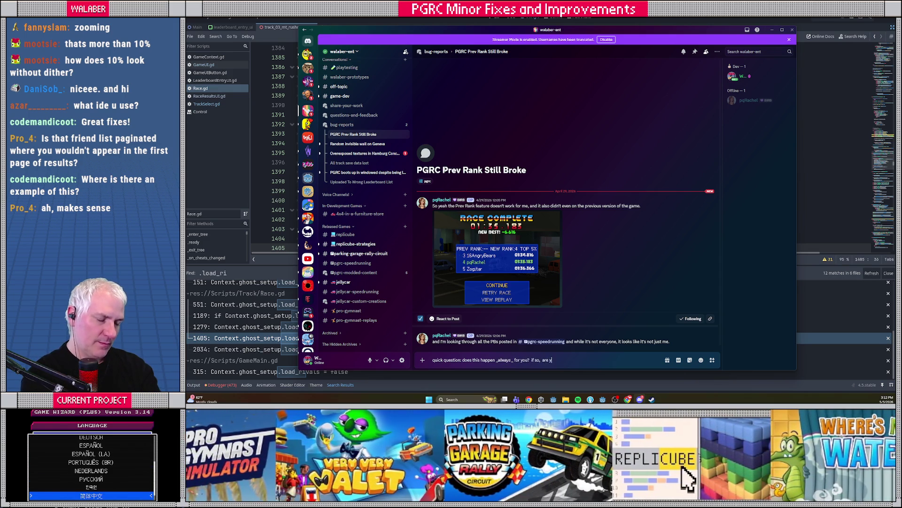
{"action": "type", "text": "llengin"}
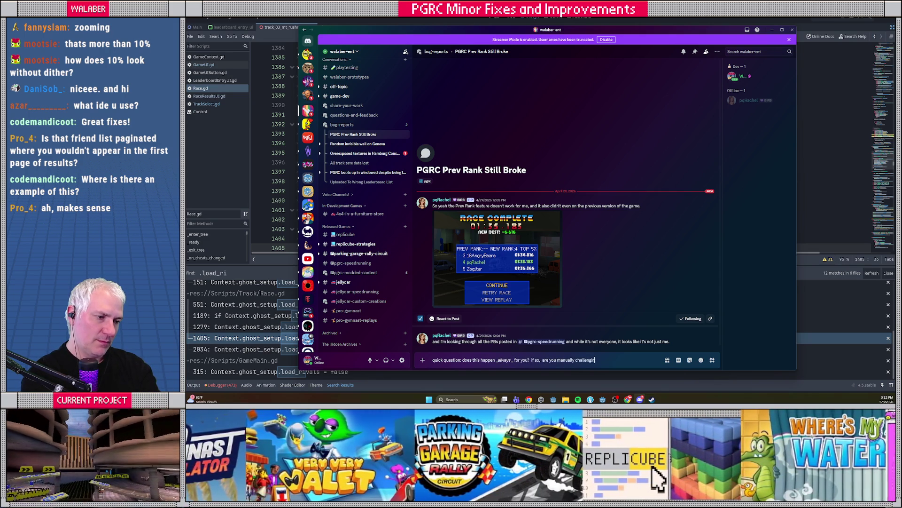
{"action": "type", "text": "g people on the leaderbaord"}
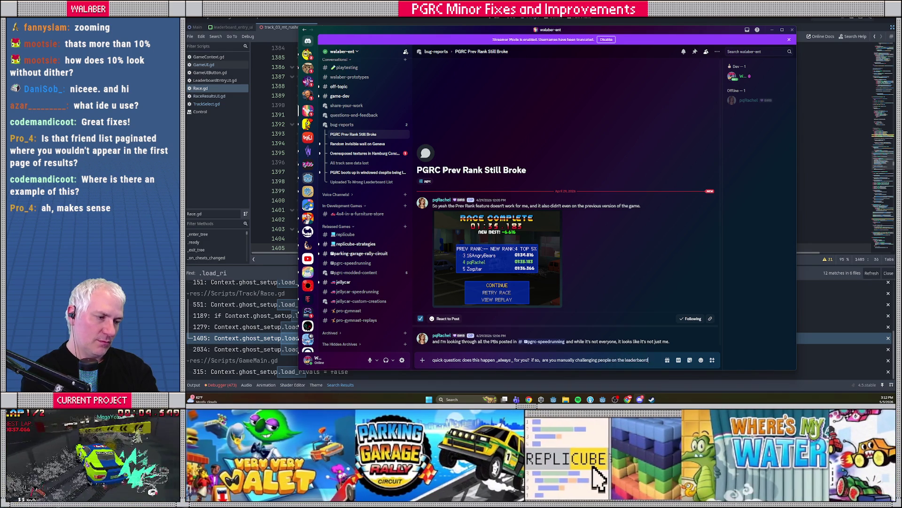
{"action": "key", "text": "BackSpace"}
{"action": "key", "text": "BackSpace"}
{"action": "key", "text": "BackSpace"}
{"action": "type", "text": "oard, or"}
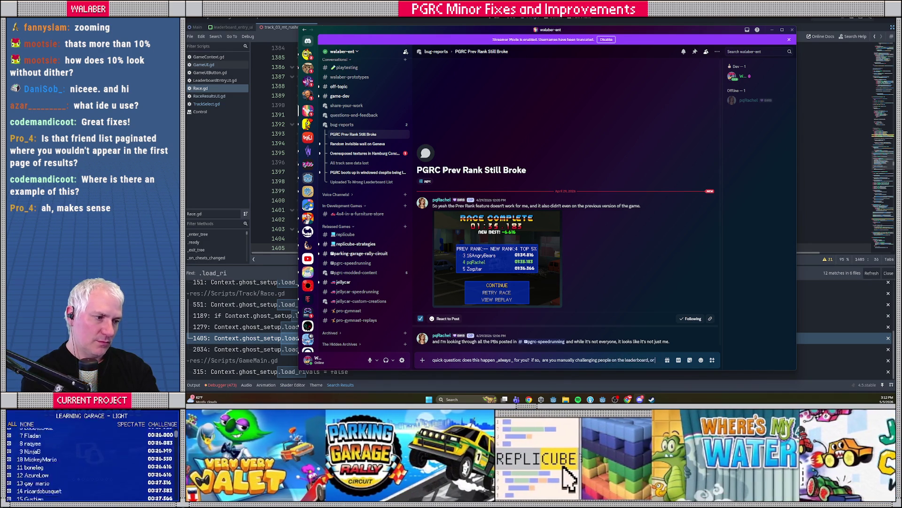
{"action": "type", "text": " just loading a ra"}
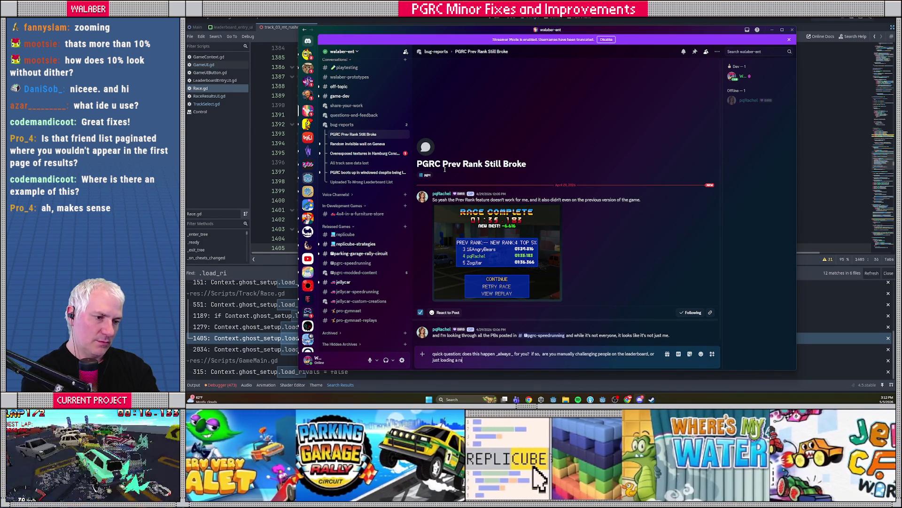
{"action": "type", "text": "ce no"}
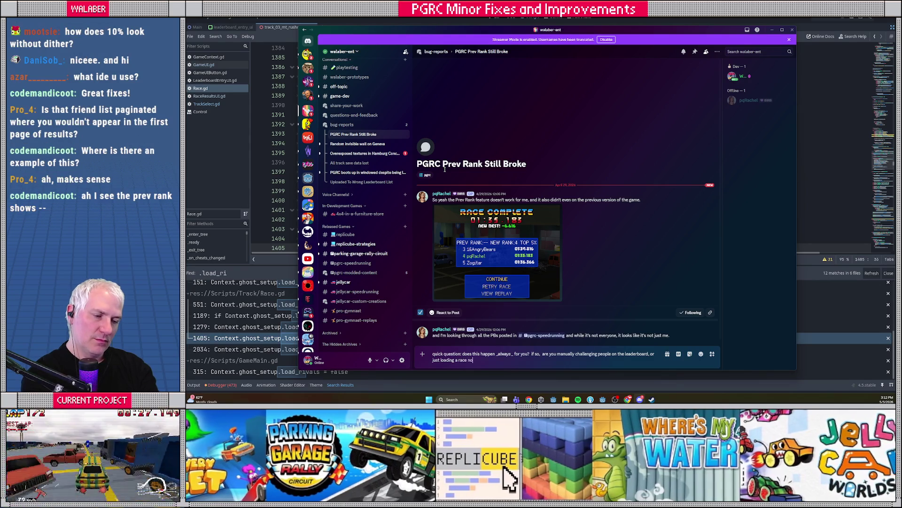
{"action": "type", "text": "tmalrmally and lett"}
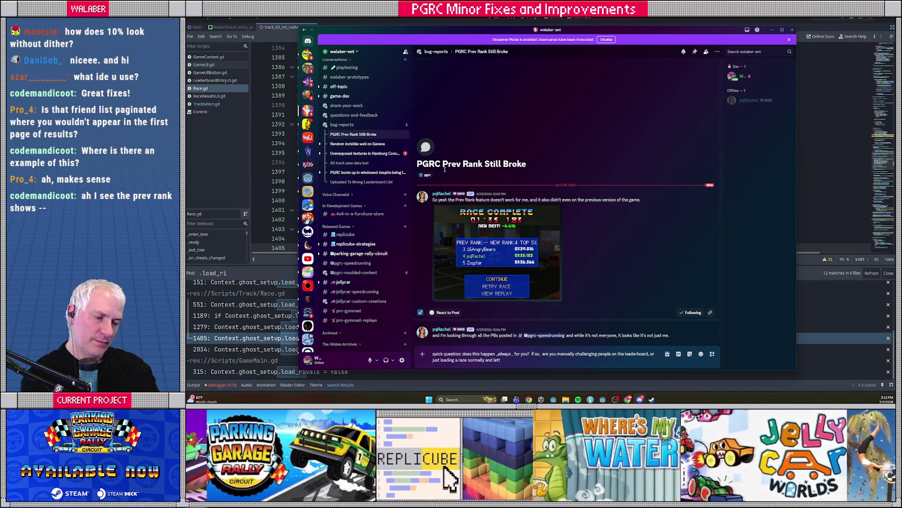
{"action": "type", "text": "he rival ghosts load?"}
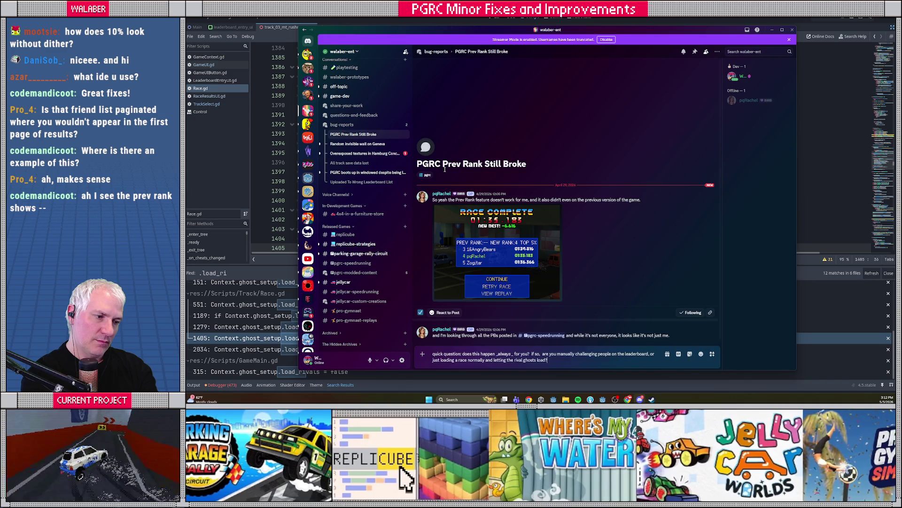
{"action": "key", "text": "Return"}
Post a reply saying previous rank won't load without rival ghosts, view the screenshot, and hide Discord
{"action": "type", "text": "the case I can see where"}
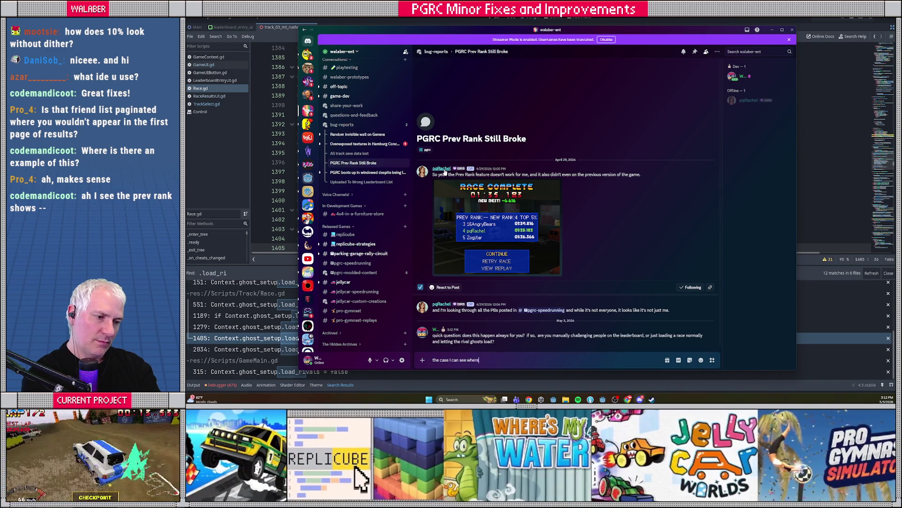
{"action": "type", "text": " the previous r"}
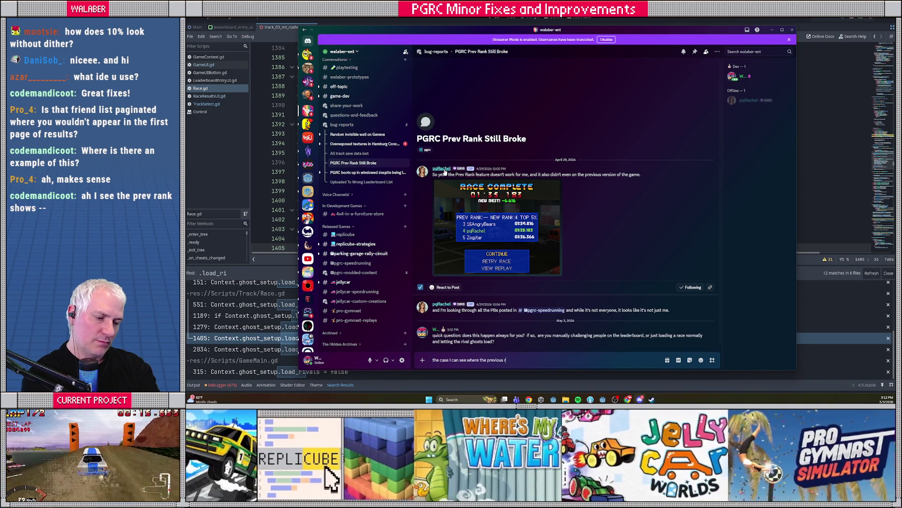
{"action": "type", "text": "ank wouldn't load"}
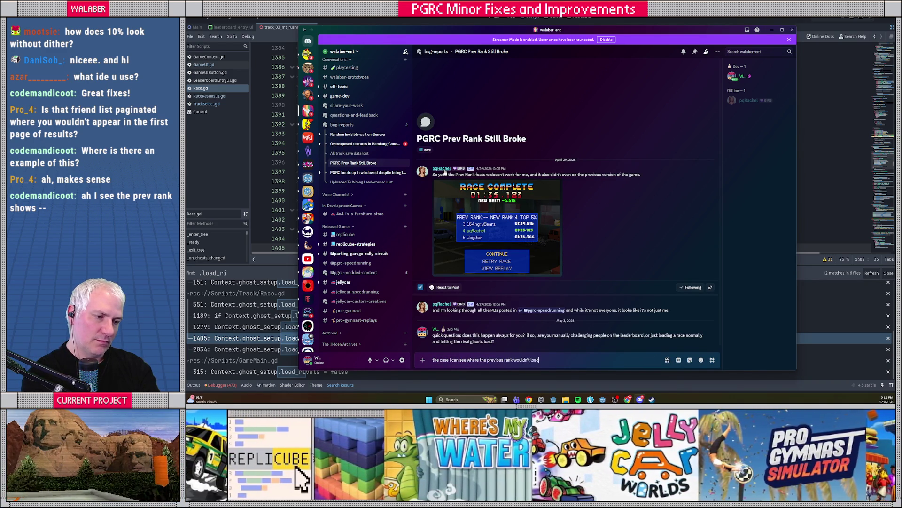
{"action": "type", "text": " is the case where y"}
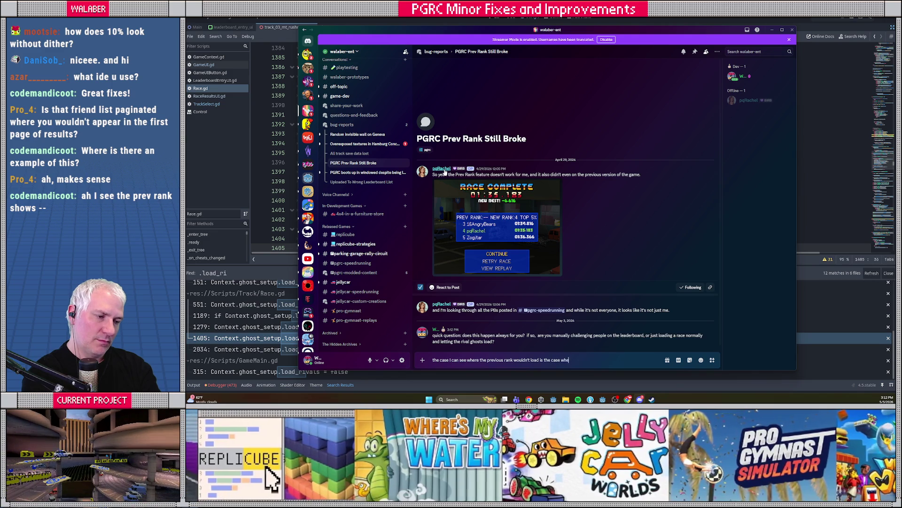
{"action": "type", "text": "ou don't load"}
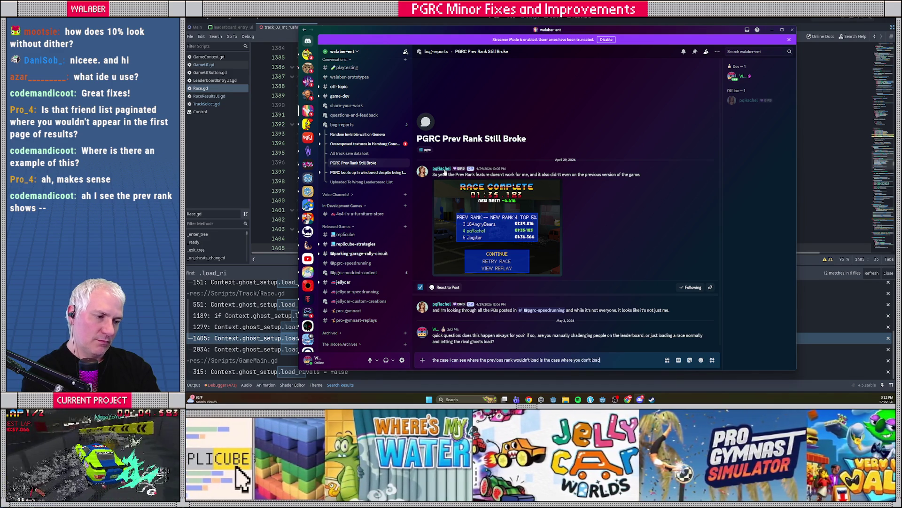
{"action": "type", "text": " any ghosts to race agai"}
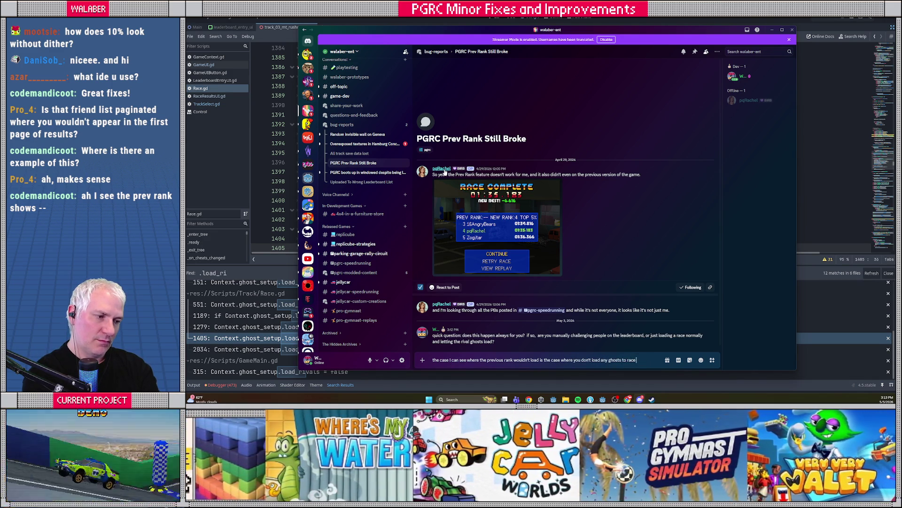
{"action": "type", "text": "nst, be"}
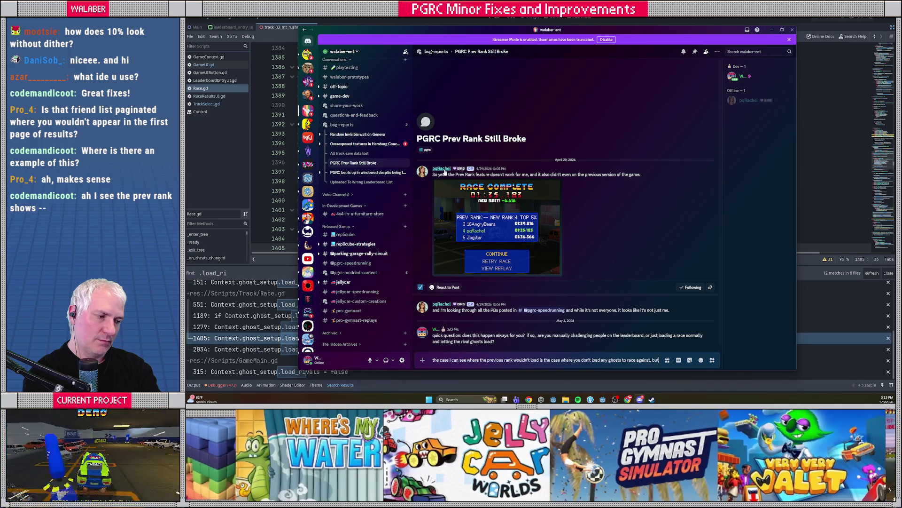
{"action": "type", "text": "cause the curren"}
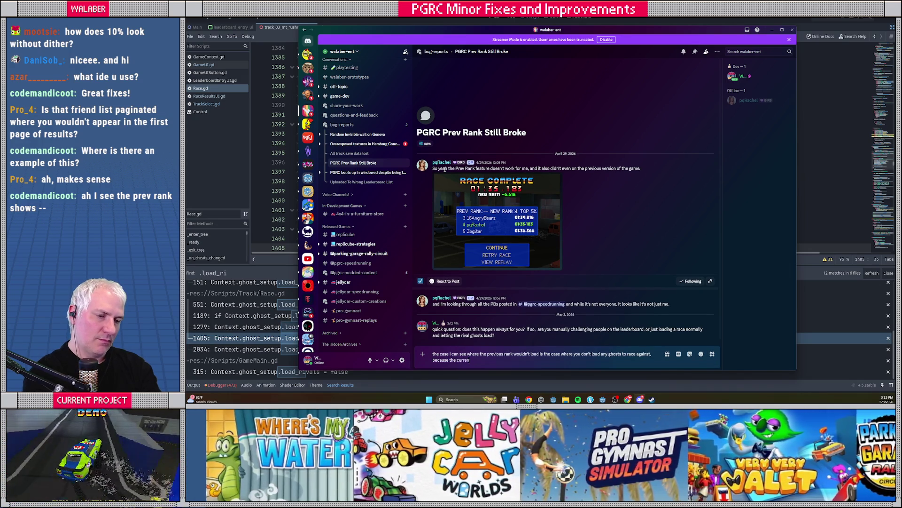
{"action": "type", "text": "t code for"}
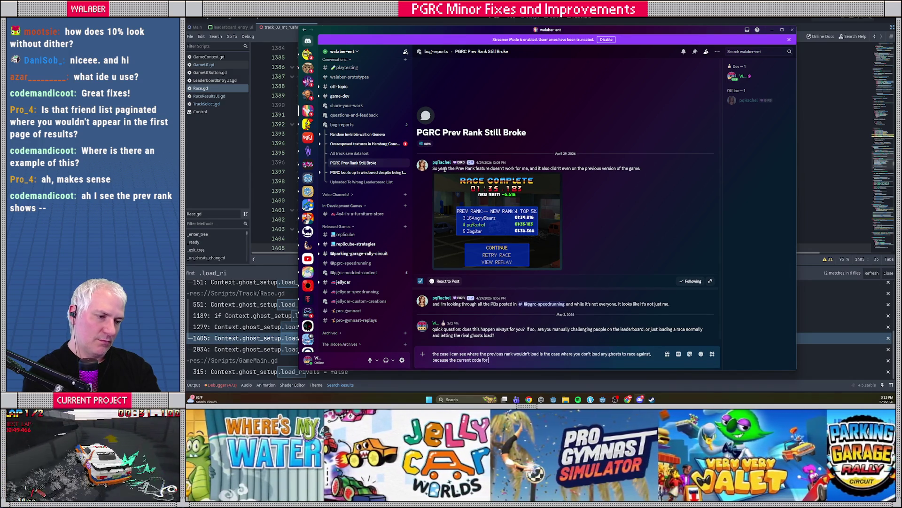
{"action": "type", "text": " determining previous rank is tied to loading"}
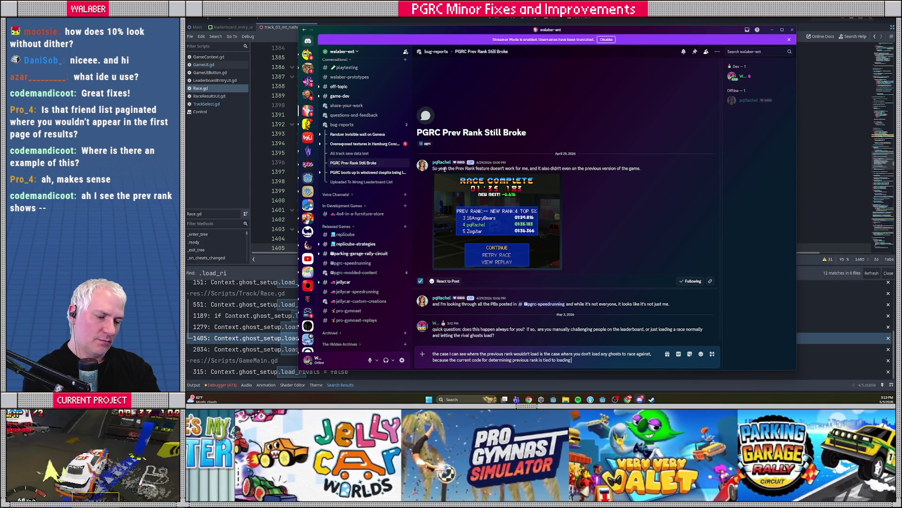
{"action": "type", "text": " rival ghosts"}
{"action": "key", "text": "Return"}
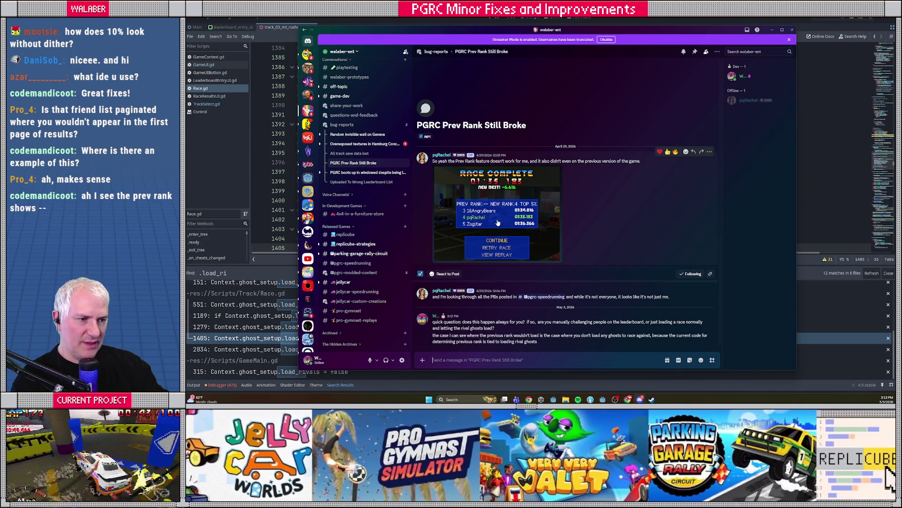
{"action": "left_click", "coordinate": [526, 202]}
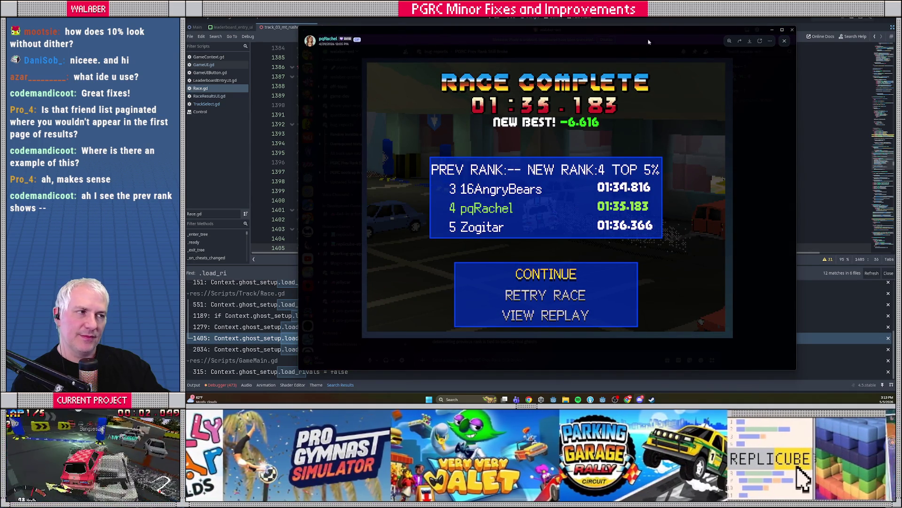
{"action": "key", "text": "alt+Tab"}
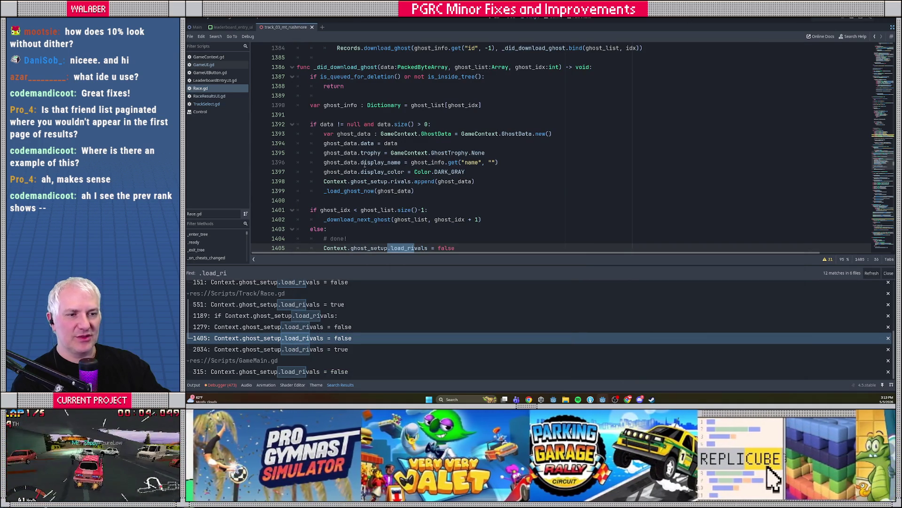
Inspect the load_rivals check on Race.gd line 1189
{"action": "left_click", "coordinate": [346, 134]}
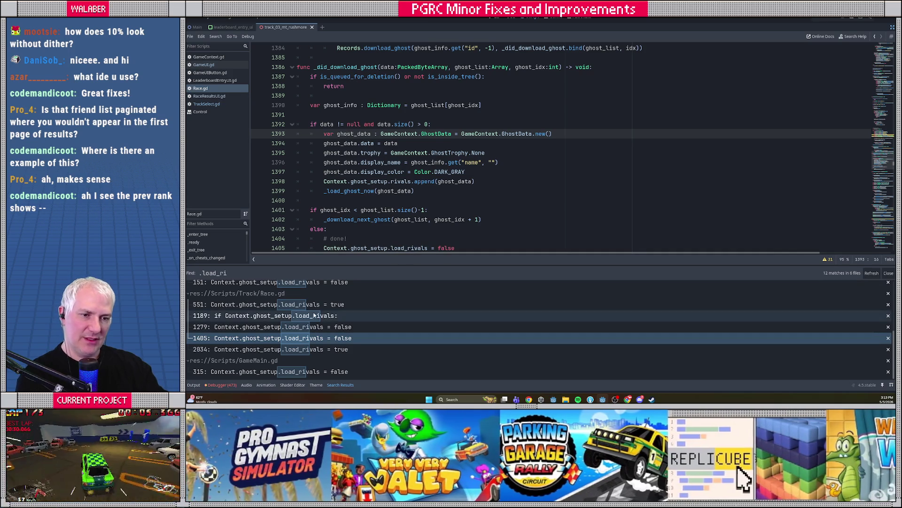
{"action": "left_click", "coordinate": [245, 316]}
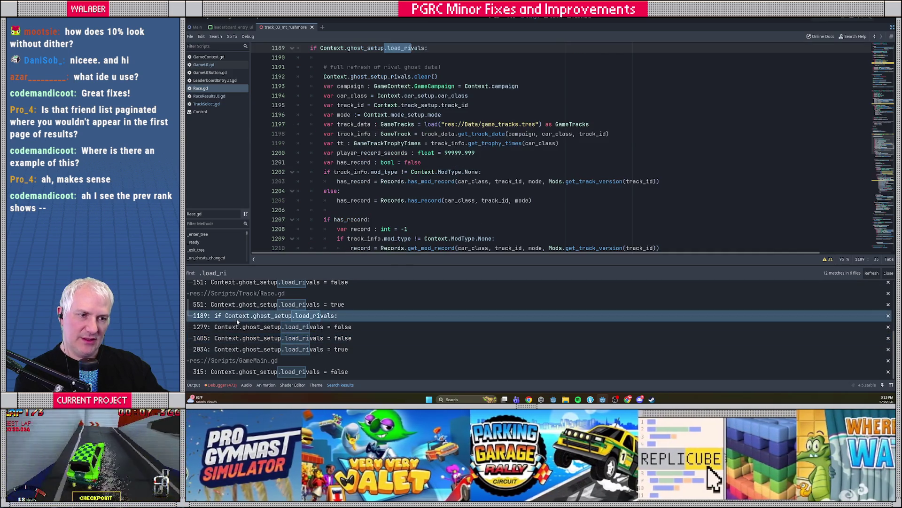
{"action": "left_click", "coordinate": [333, 106]}
{"action": "scroll", "coordinate": [307, 75], "scroll_direction": "up", "scroll_amount": 1}
{"action": "left_click_drag", "start_coordinate": [307, 75], "coordinate": [476, 78]}
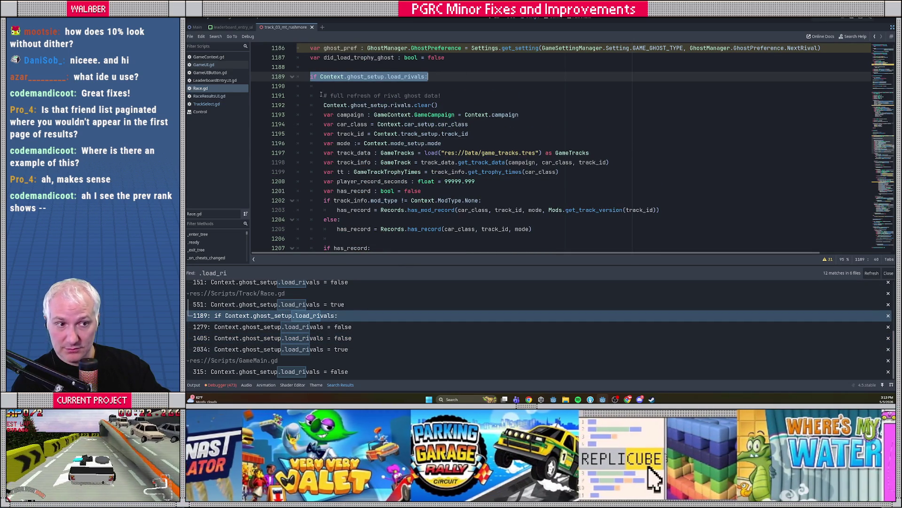
{"action": "left_click", "coordinate": [324, 86]}
Inspect the ghost preference check on lines 1217–1218, then run the game with F5
{"action": "scroll", "coordinate": [324, 131], "scroll_direction": "down", "scroll_amount": 8}
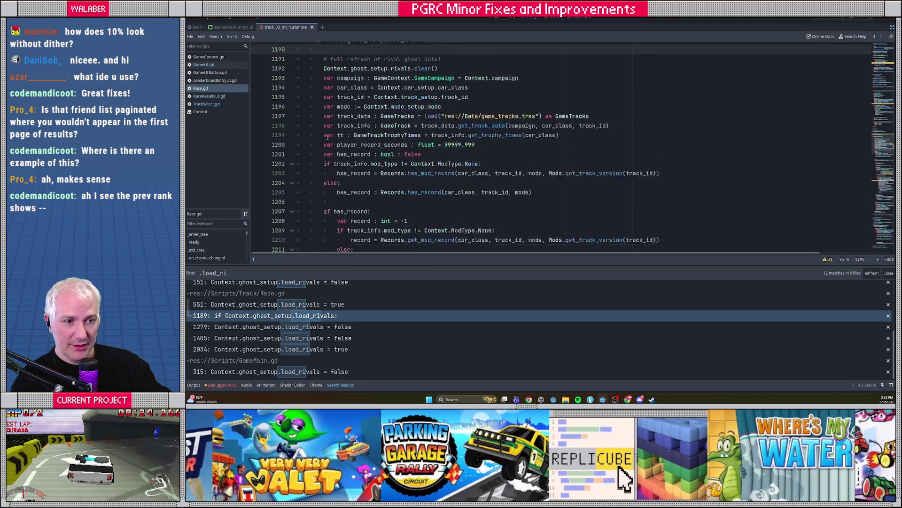
{"action": "left_click_drag", "start_coordinate": [322, 115], "coordinate": [528, 126]}
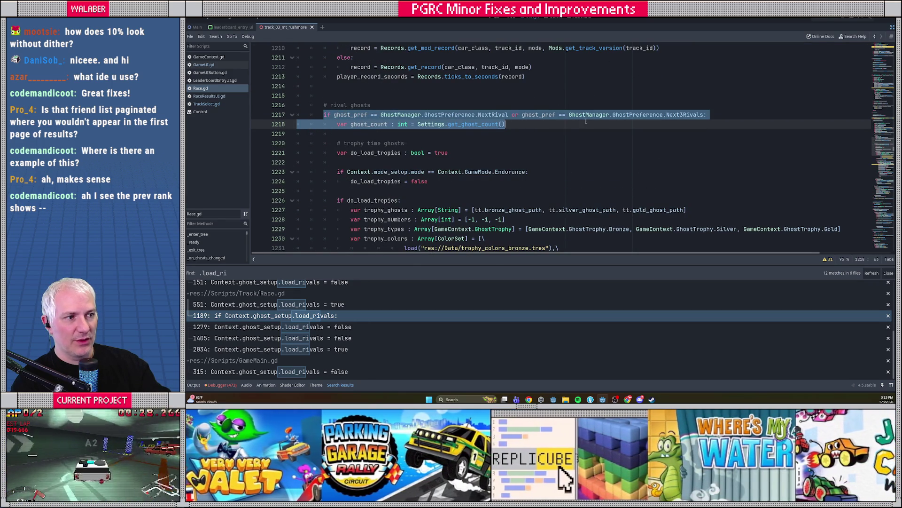
{"action": "left_click_drag", "start_coordinate": [323, 115], "coordinate": [739, 115]}
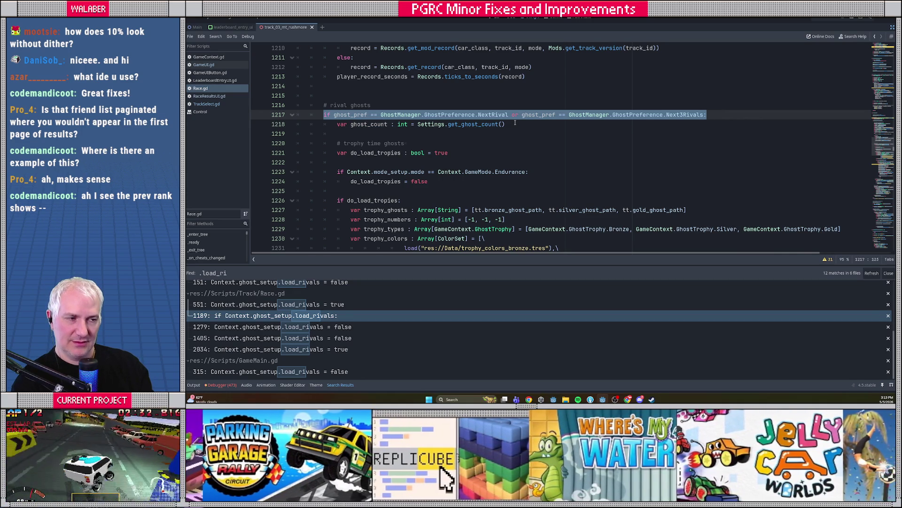
{"action": "left_click", "coordinate": [516, 124]}
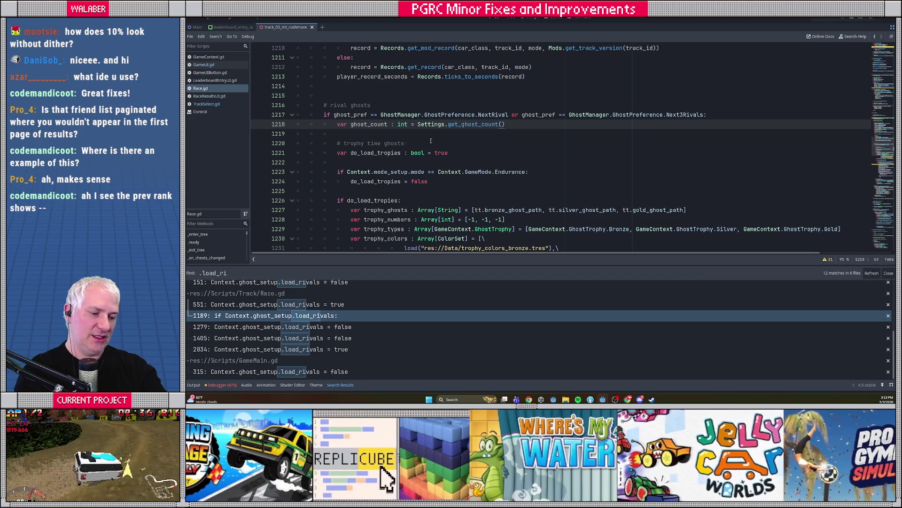
{"action": "key", "text": "F5"}
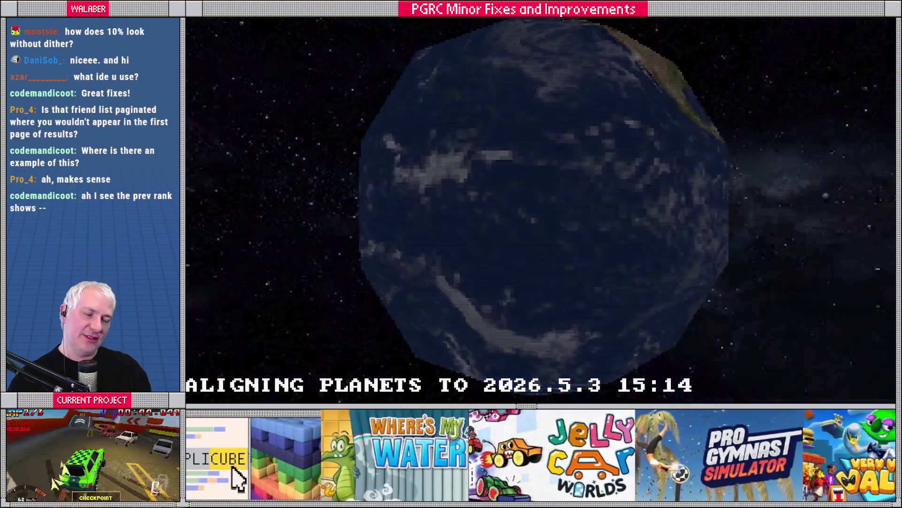
In Options > Gameplay, set Leaderboard Ghost Type to Everyone
{"action": "key", "text": "Return"}
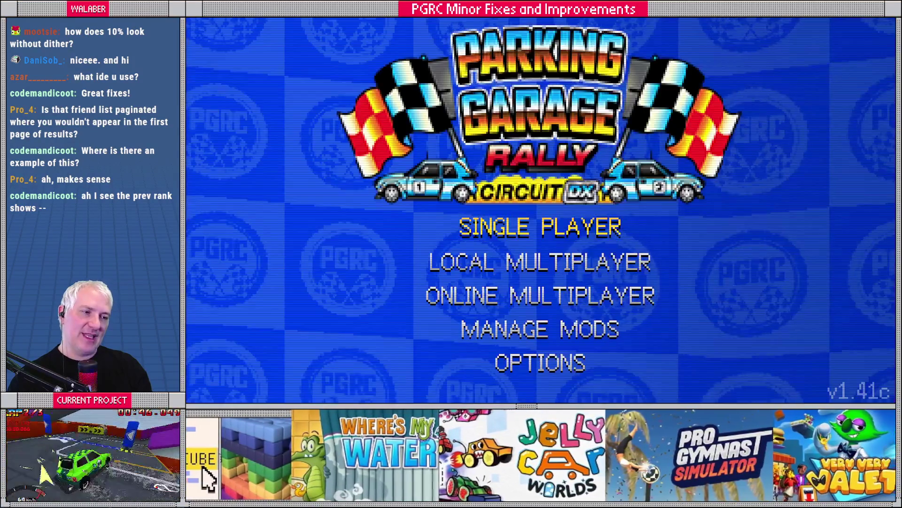
{"action": "key", "text": "Down"}
{"action": "key", "text": "Down"}
{"action": "key", "text": "Down"}
{"action": "key", "text": "Return"}
{"action": "key", "text": "Down"}
{"action": "key", "text": "Return"}
{"action": "key", "text": "Down"}
{"action": "key", "text": "Down"}
{"action": "key", "text": "Down"}
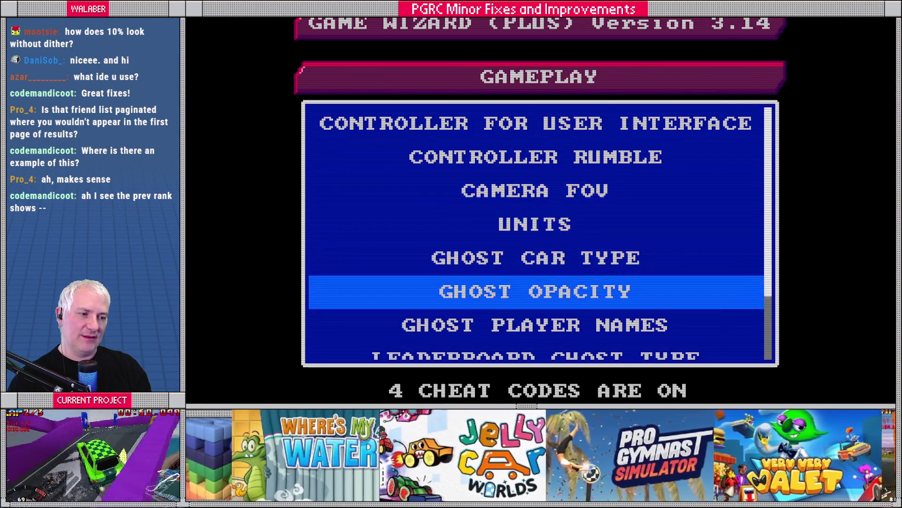
{"action": "key", "text": "Down"}
{"action": "key", "text": "Return"}
{"action": "key", "text": "Up"}
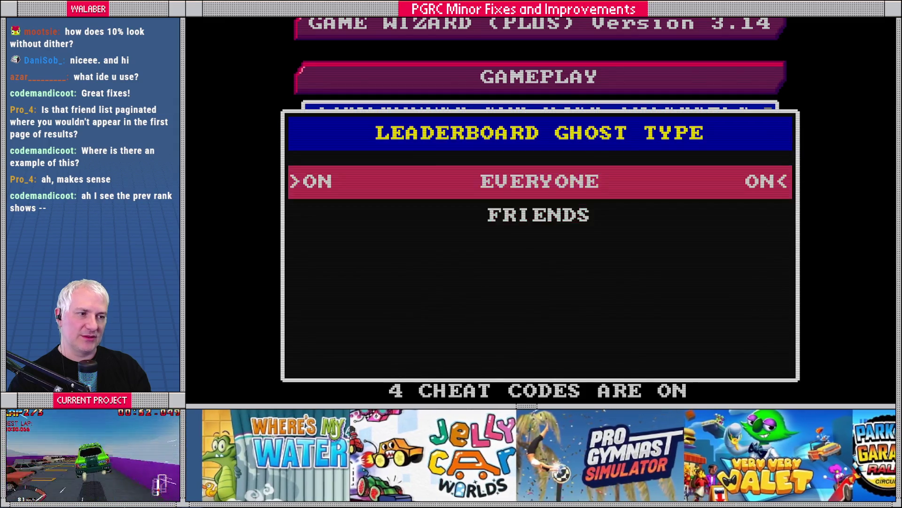
{"action": "key", "text": "Return"}
Leave Ghost Car Type at Next 3 Trophy / Rivals, back out, and start Single Player
{"action": "key", "text": "Down"}
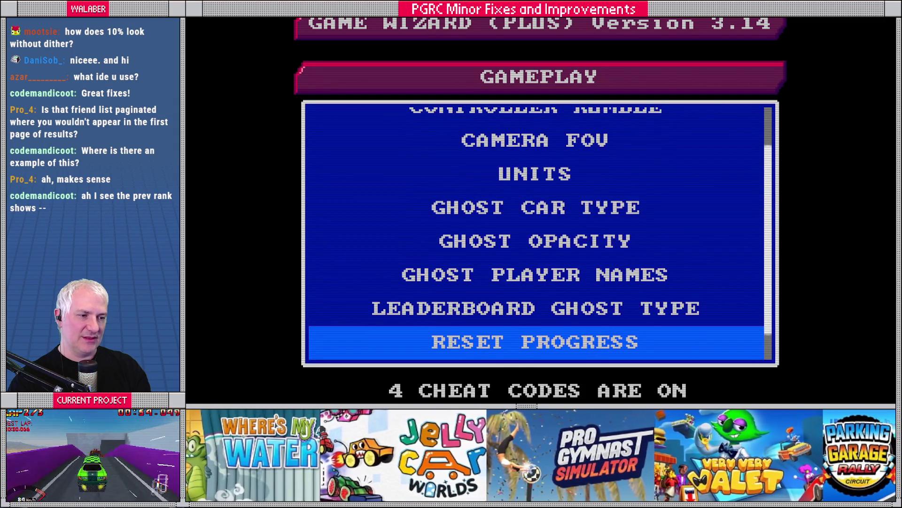
{"action": "key", "text": "Up"}
{"action": "key", "text": "Up"}
{"action": "key", "text": "Up"}
{"action": "key", "text": "Up"}
{"action": "key", "text": "Return"}
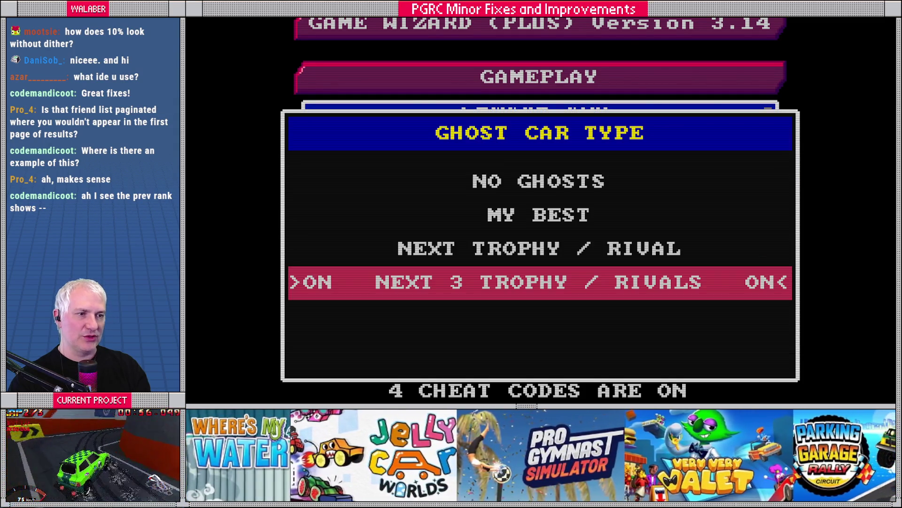
{"action": "key", "text": "Up"}
{"action": "key", "text": "Up"}
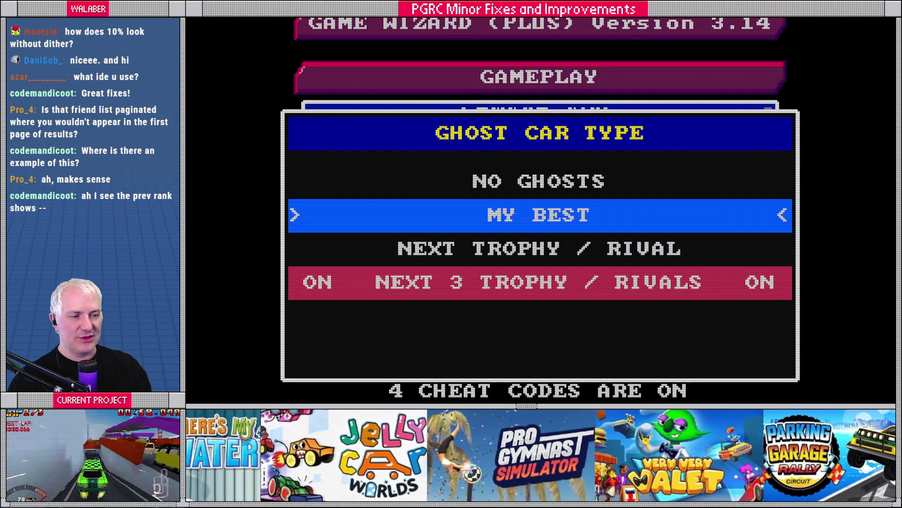
{"action": "key", "text": "Up"}
{"action": "key", "text": "Down"}
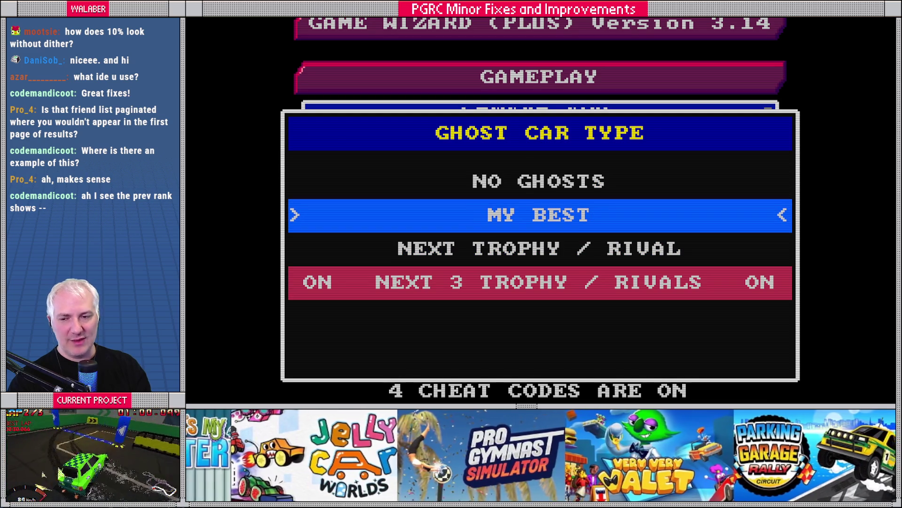
{"action": "key", "text": "Down"}
{"action": "key", "text": "Down"}
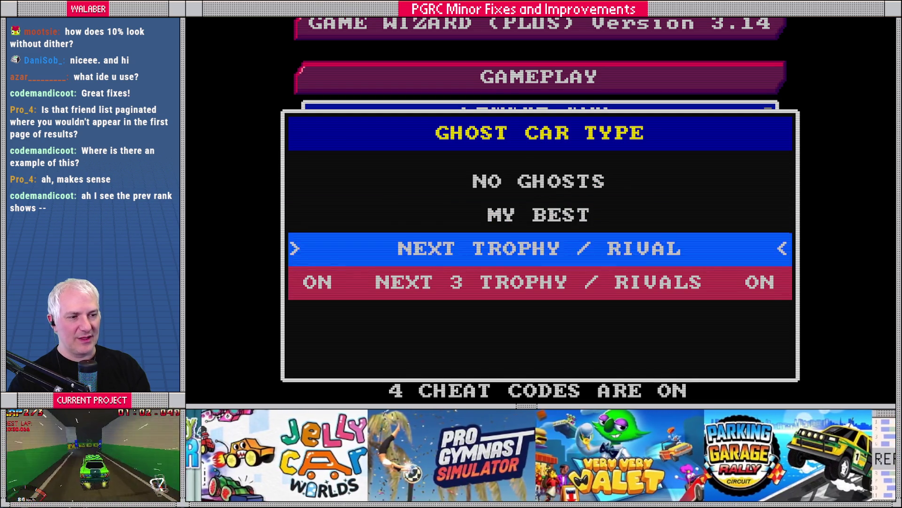
{"action": "key", "text": "Up"}
{"action": "key", "text": "Down"}
{"action": "key", "text": "Up"}
{"action": "key", "text": "Up"}
{"action": "key", "text": "Escape"}
{"action": "key", "text": "Escape"}
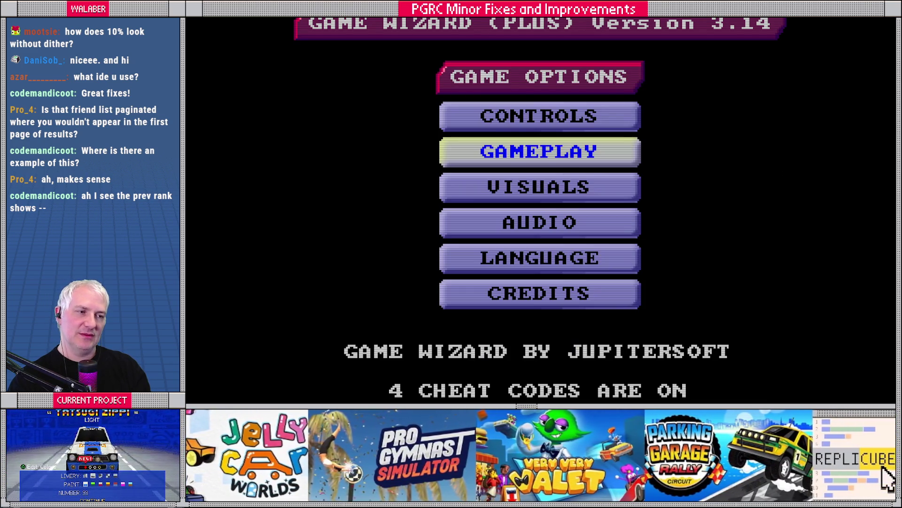
{"action": "key", "text": "Escape"}
{"action": "key", "text": "Return"}
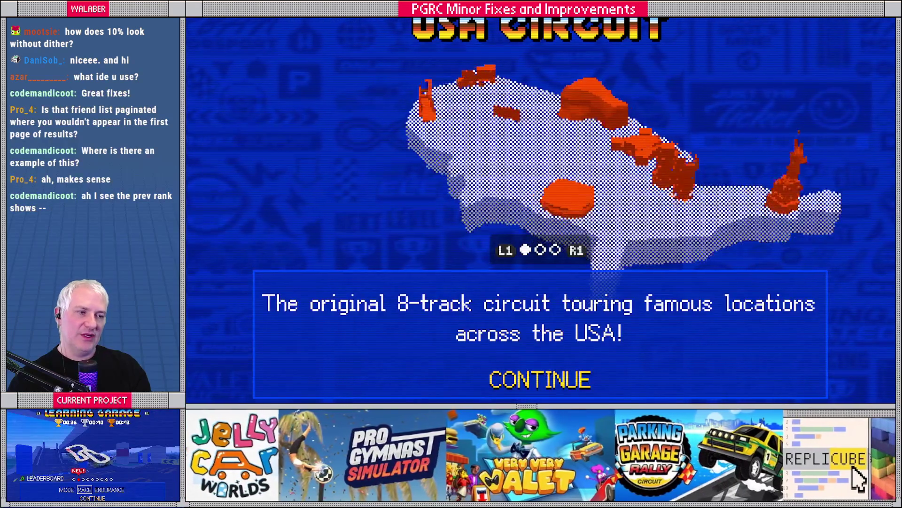
Pick the Mt Rushmore track, check its leaderboard, and start racing the first lap
{"action": "key", "text": "Return"}
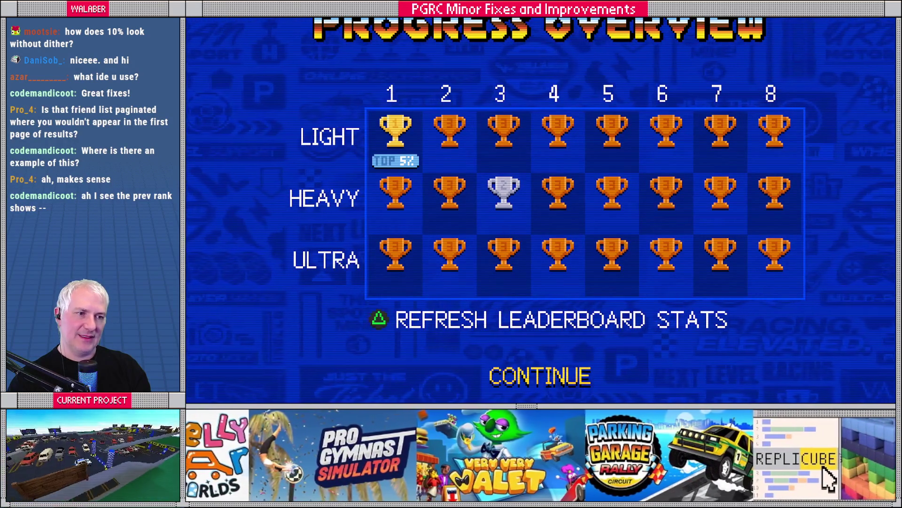
{"action": "key", "text": "Return"}
{"action": "key", "text": "Return"}
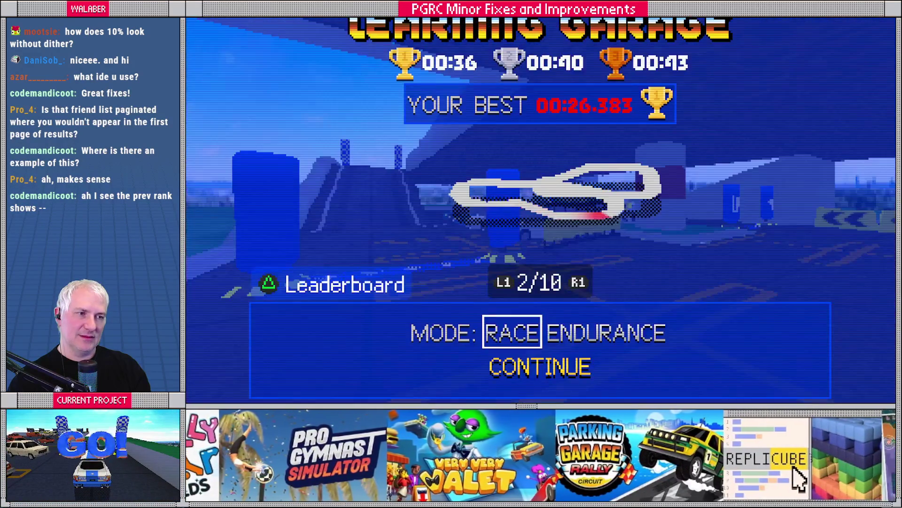
{"action": "key", "text": "e"}
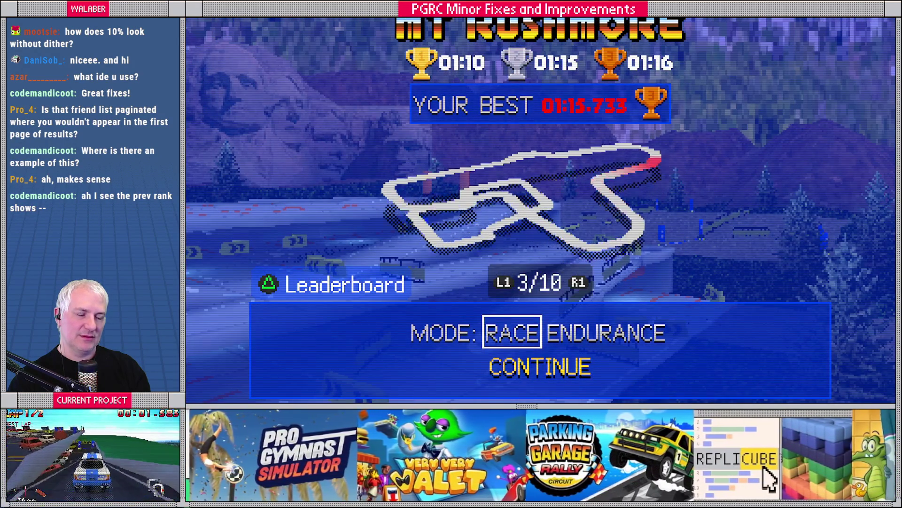
{"action": "key", "text": "t"}
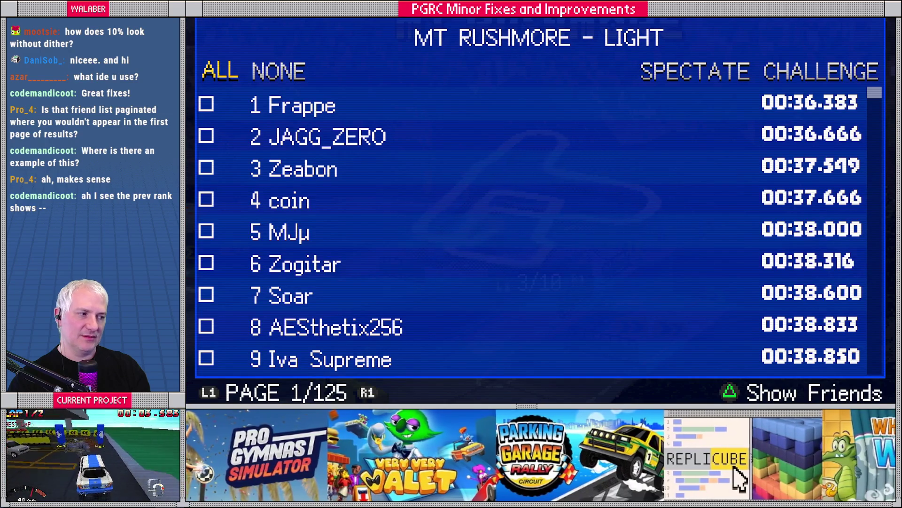
{"action": "scroll", "coordinate": [541, 235], "scroll_direction": "down", "scroll_amount": 5}
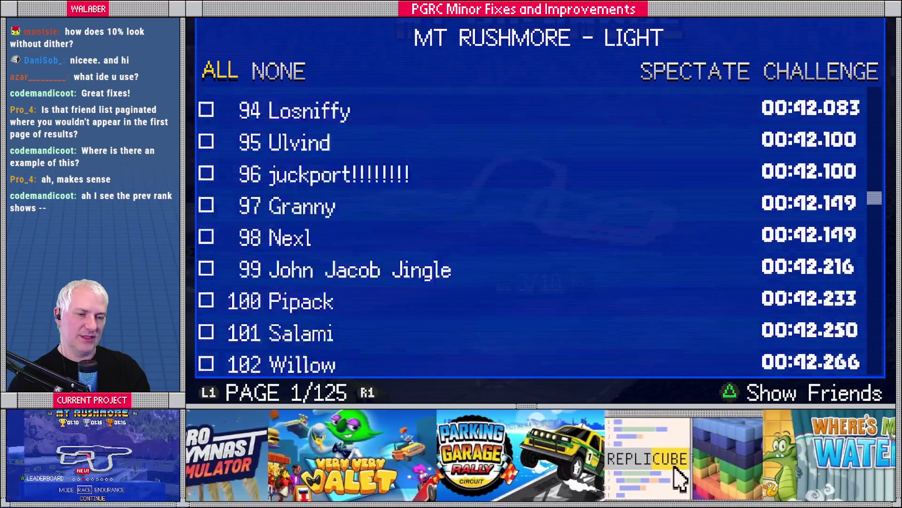
{"action": "key", "text": "Escape"}
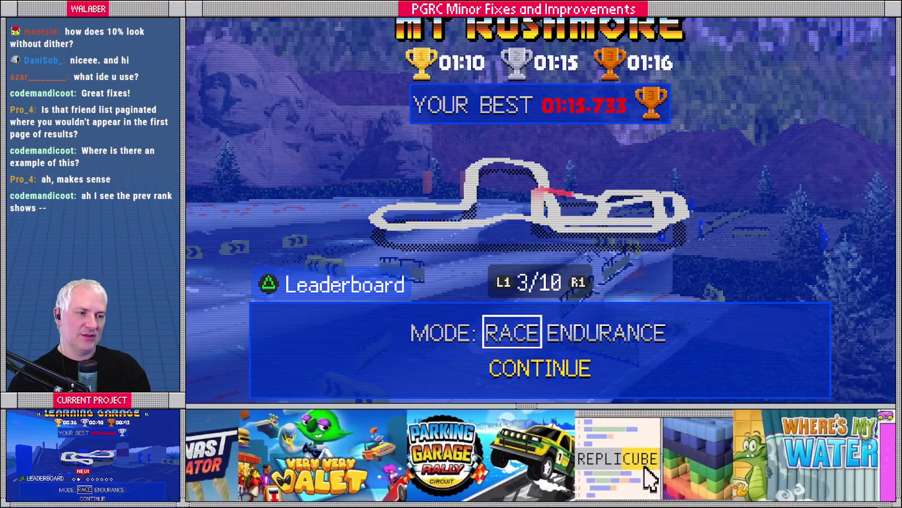
{"action": "key", "text": "Return"}
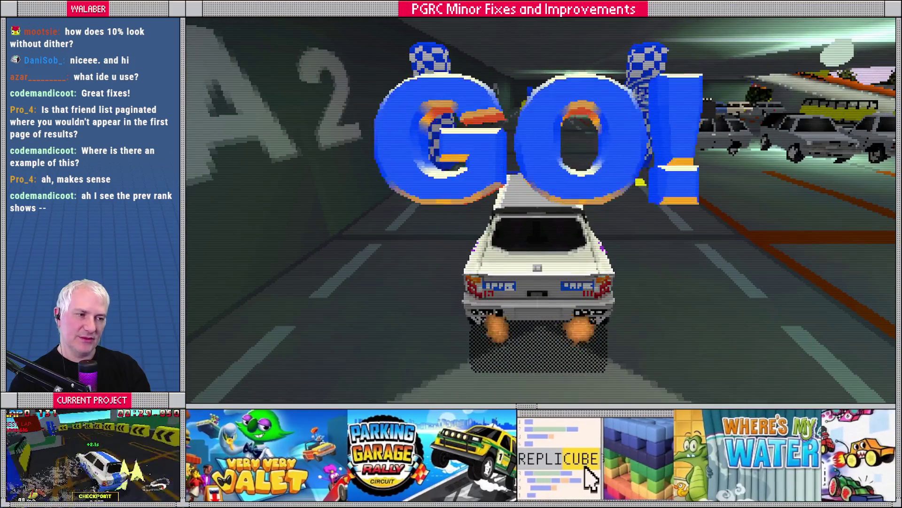
{"action": "key", "text": "Up"}
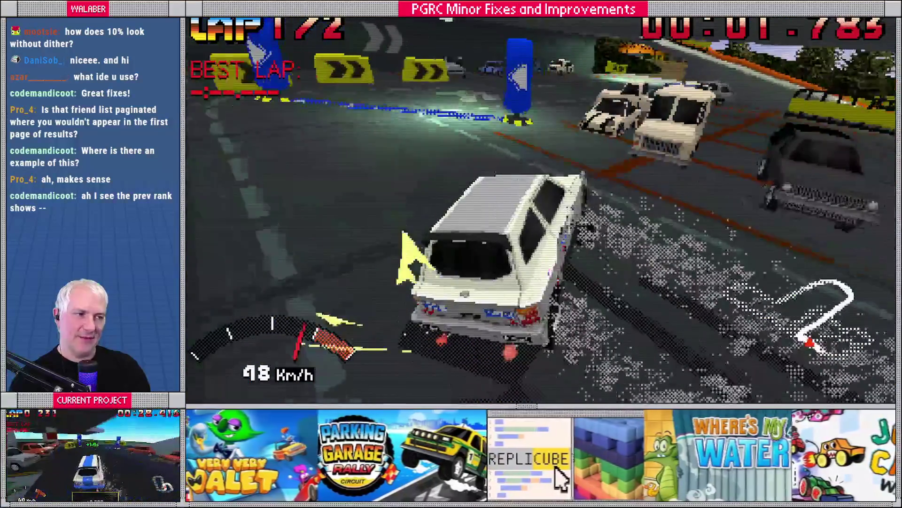
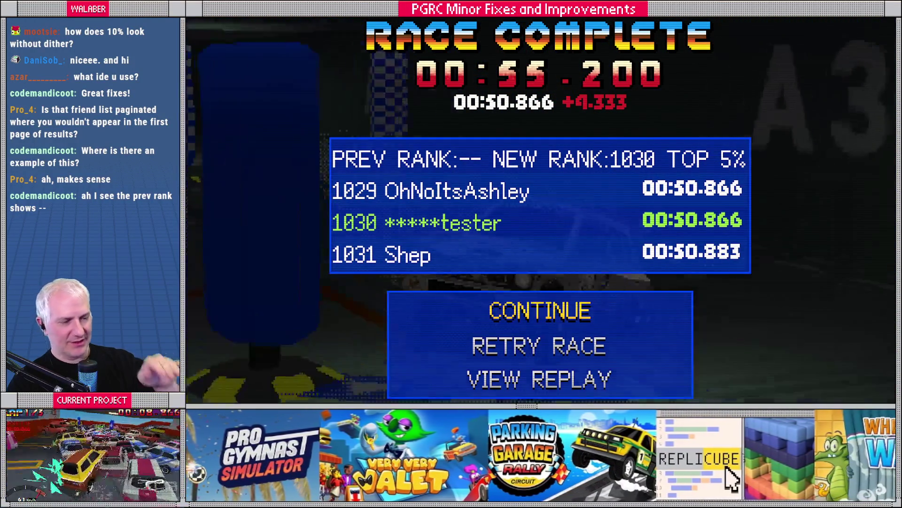
Retry the Parking Garage Rally Circuit race for a 00:50.533 best, then stop the game
{"action": "key", "text": "Down"}
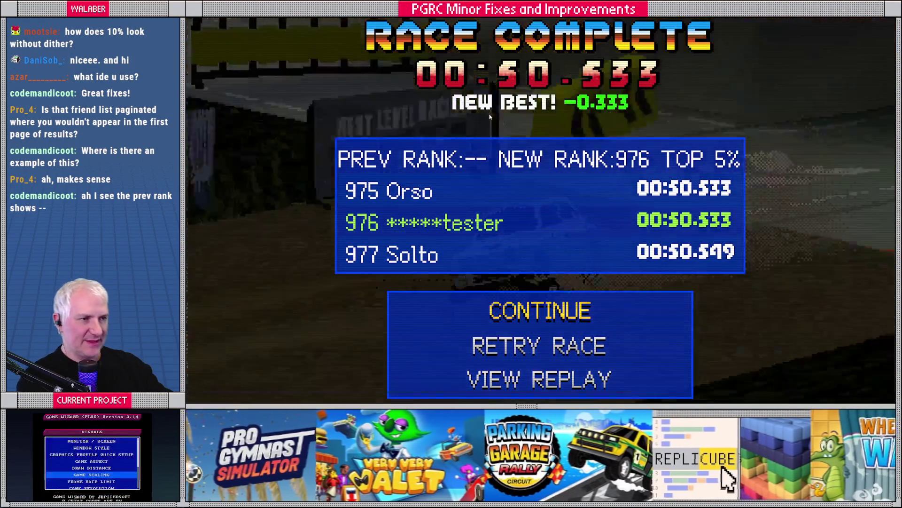
{"action": "key", "text": "F8"}
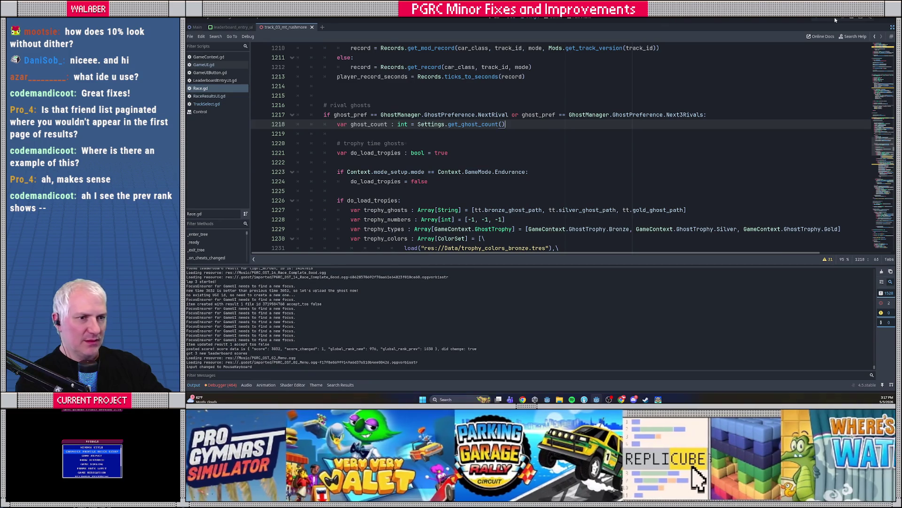
Begin a var declaration on line 1189 of Race.gd, above the load_rivals check
{"action": "left_click", "coordinate": [342, 133]}
{"action": "scroll", "coordinate": [343, 156], "scroll_direction": "up", "scroll_amount": 2}
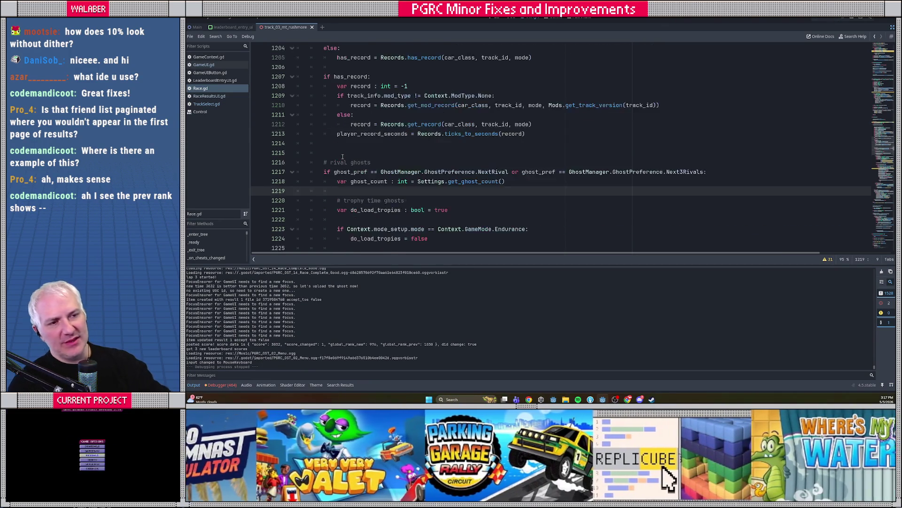
{"action": "scroll", "coordinate": [342, 157], "scroll_direction": "up", "scroll_amount": 7}
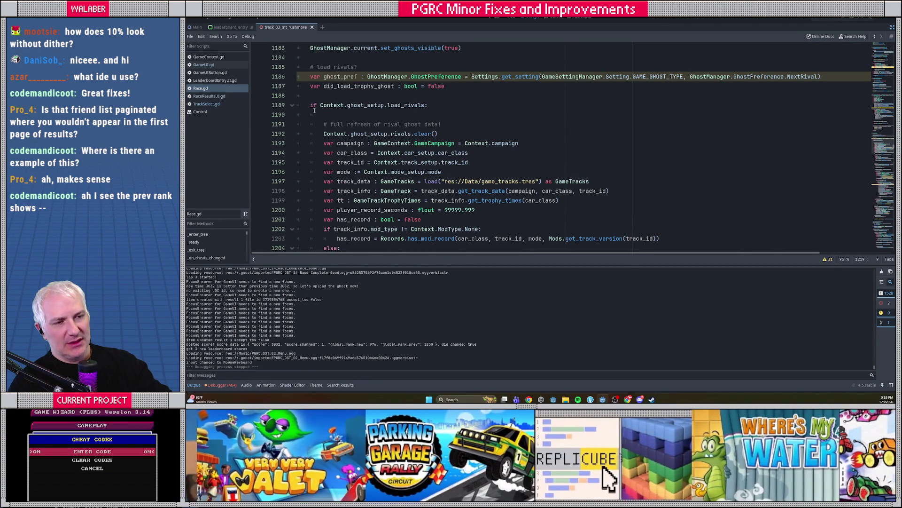
{"action": "left_click", "coordinate": [311, 112]}
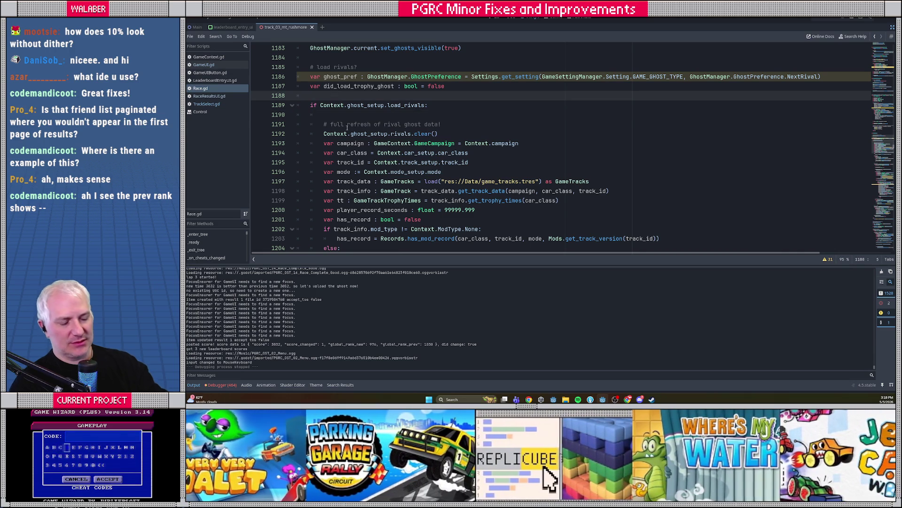
{"action": "type", "text": "var"}
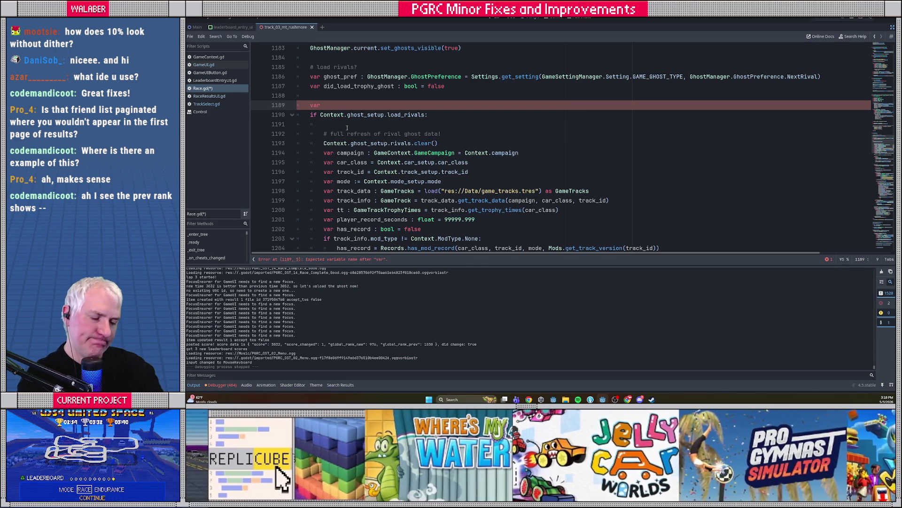
Complete line 1189 as 'var should_fetch_rank := true', correcting the misspelled name
{"action": "type", "text": "shul"}
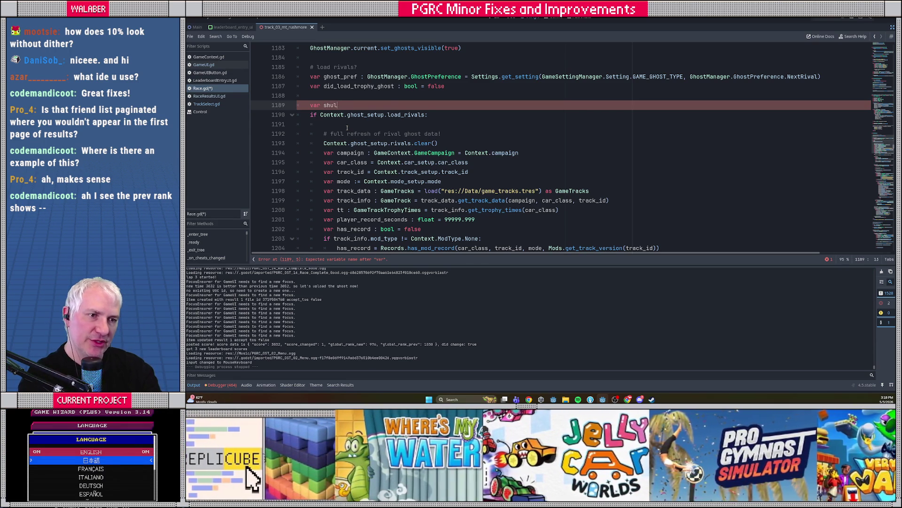
{"action": "key", "text": "BackSpace"}
{"action": "key", "text": "BackSpace"}
{"action": "type", "text": "ould_"}
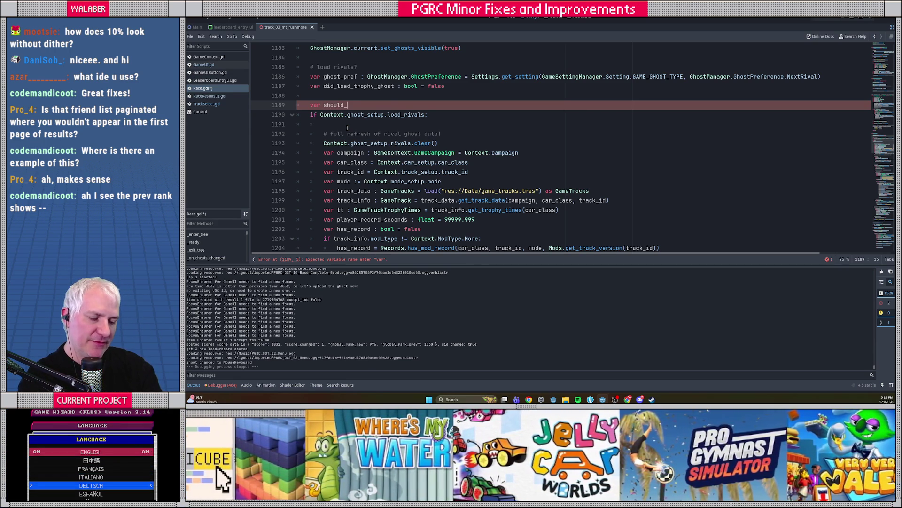
{"action": "type", "text": "fetch_"}
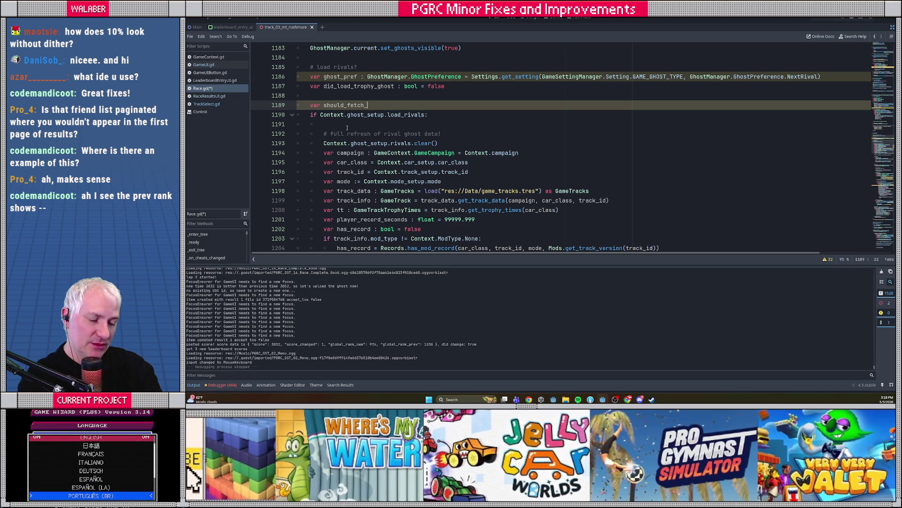
{"action": "type", "text": "rank"}
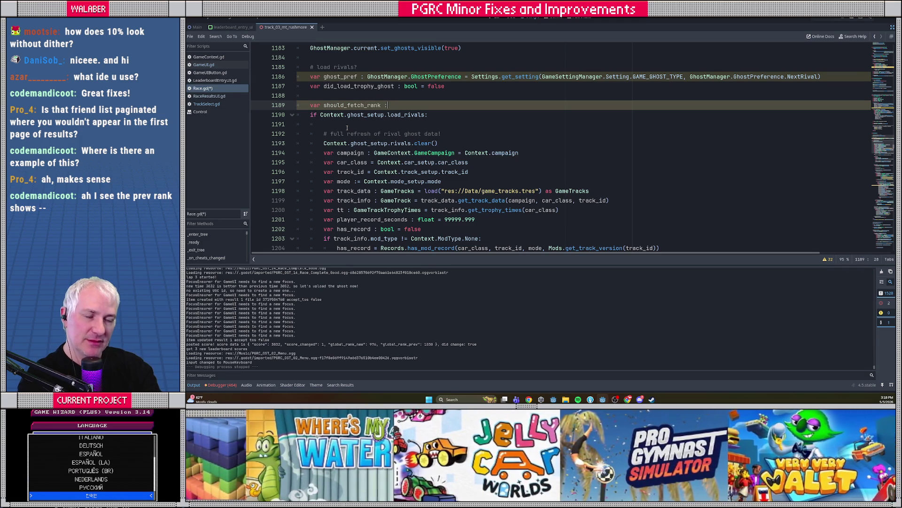
{"action": "type", "text": " := "}
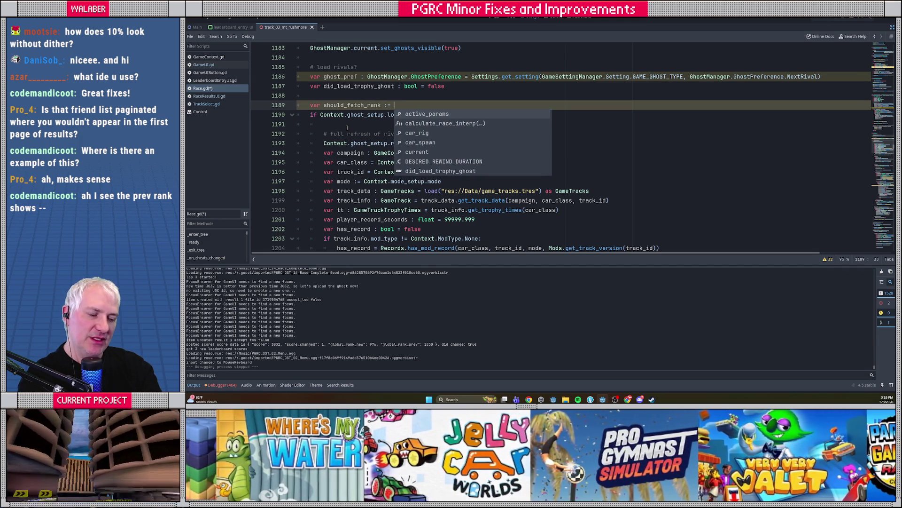
{"action": "type", "text": "tu"}
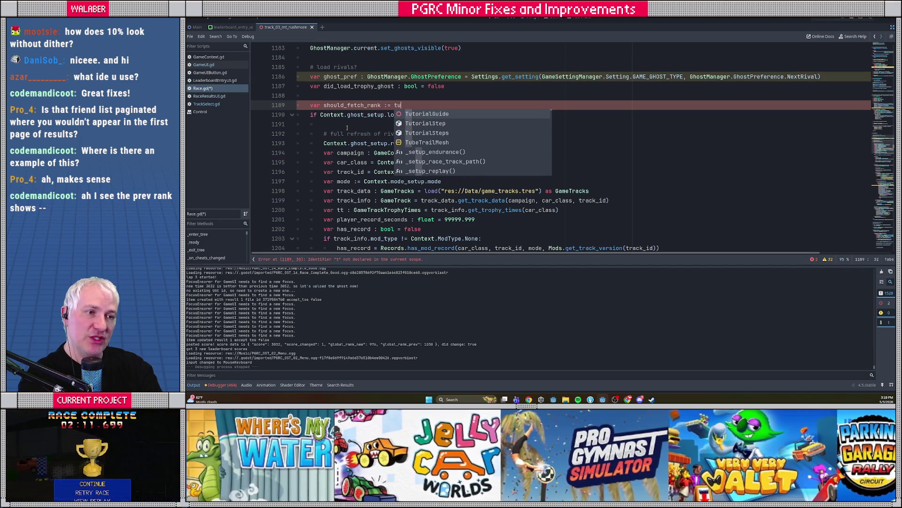
{"action": "key", "text": "BackSpace"}
{"action": "type", "text": "rue"}
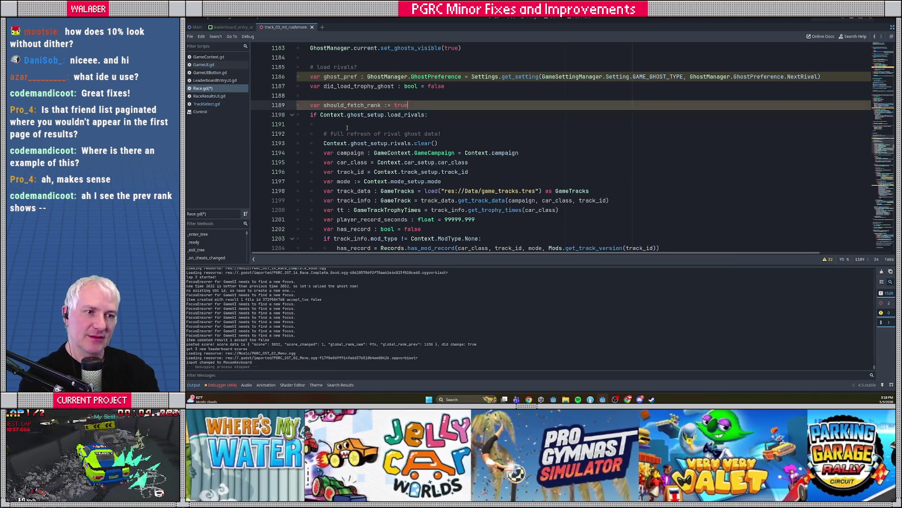
{"action": "key", "text": "Return"}
{"action": "double_click", "coordinate": [358, 106]}
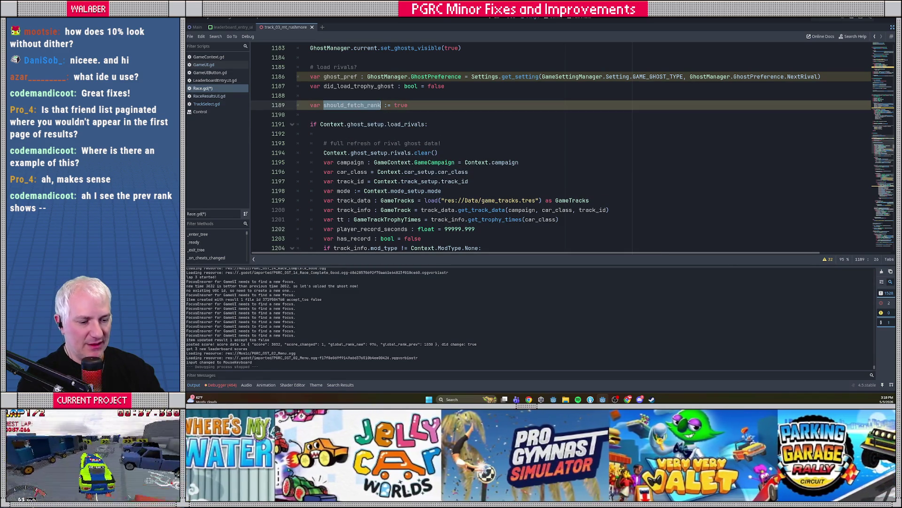
{"action": "scroll", "coordinate": [359, 114], "scroll_direction": "down", "scroll_amount": 11}
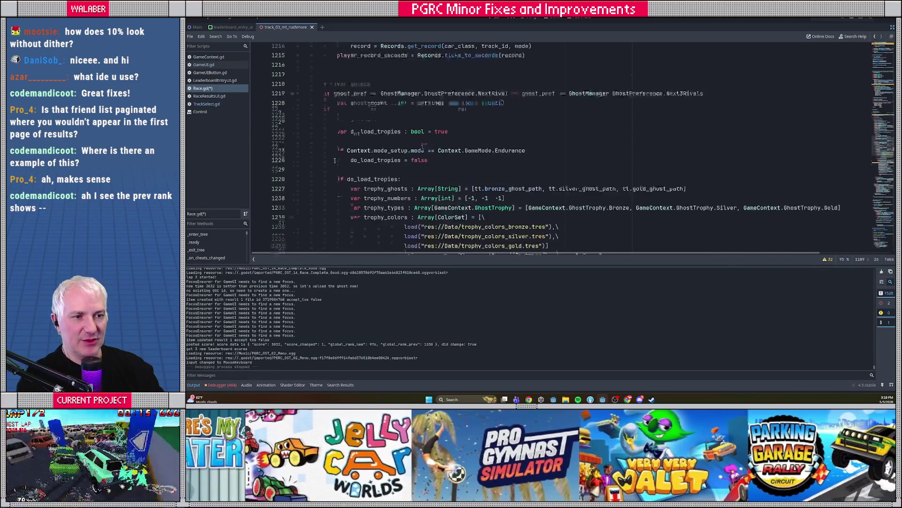
{"action": "left_click", "coordinate": [347, 88]}
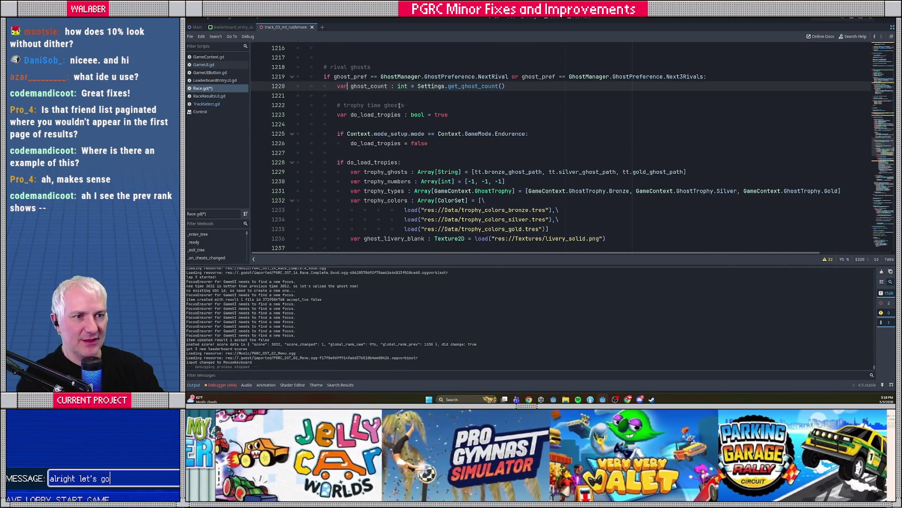
Below the ghost_count line, add a previous-rank comment and 'should_fetch_rank = false'
{"action": "key", "text": "Return"}
{"action": "key", "text": "Return"}
{"action": "type", "text": "# this will "}
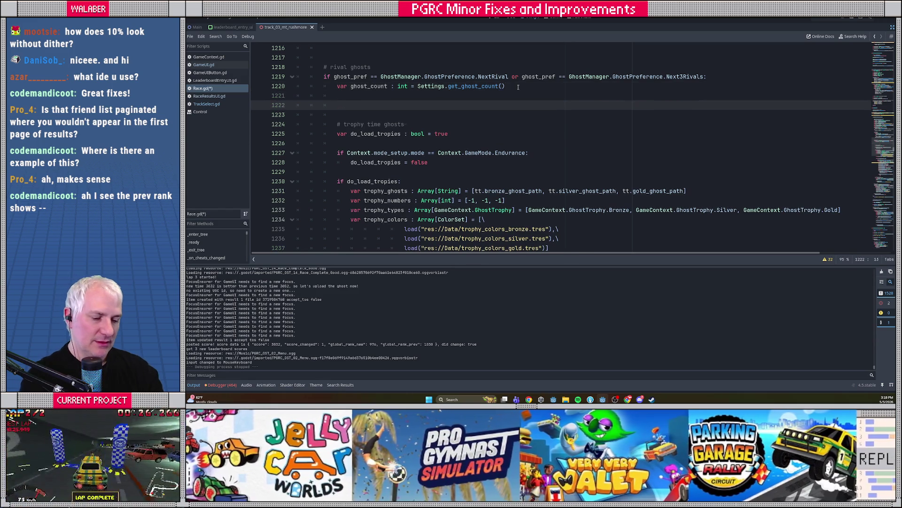
{"action": "type", "text": "determine previous "}
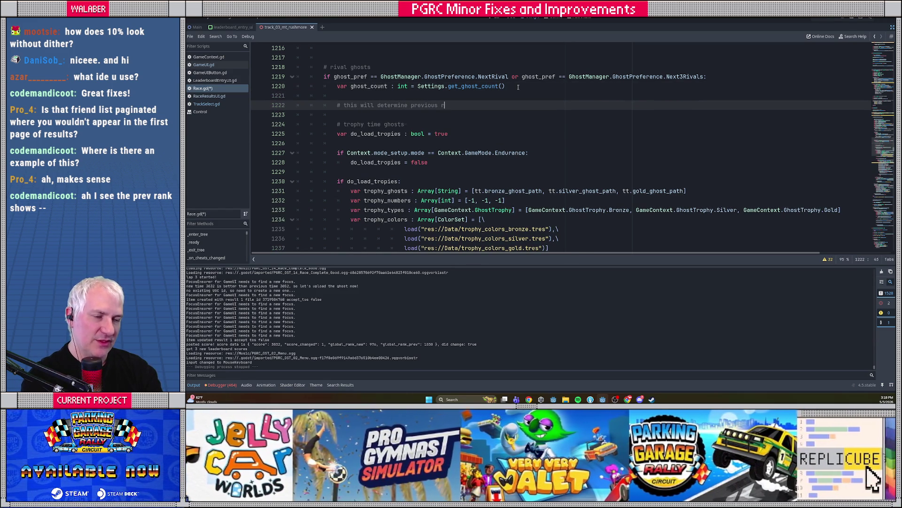
{"action": "type", "text": "rank, so we don't need to fetch it seperately"}
{"action": "key", "text": "Return"}
{"action": "type", "text": "should_fetch_rank"}
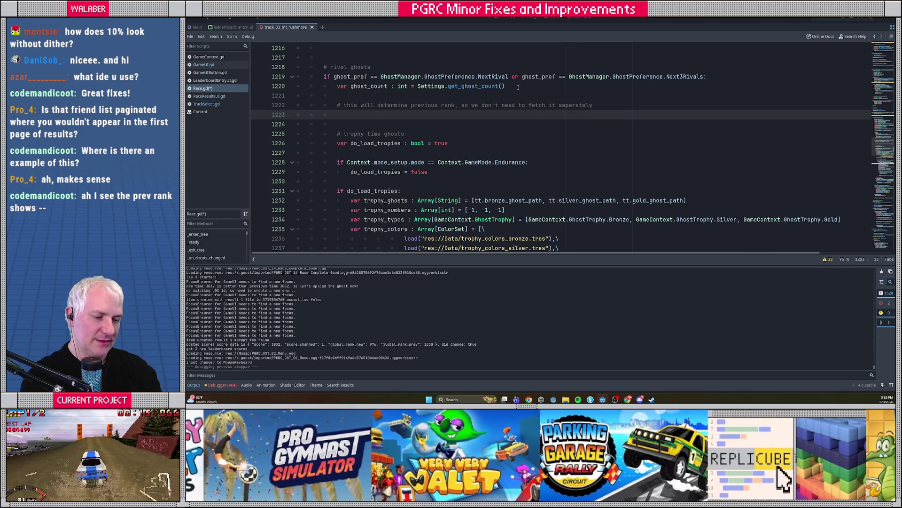
{"action": "type", "text": " = false"}
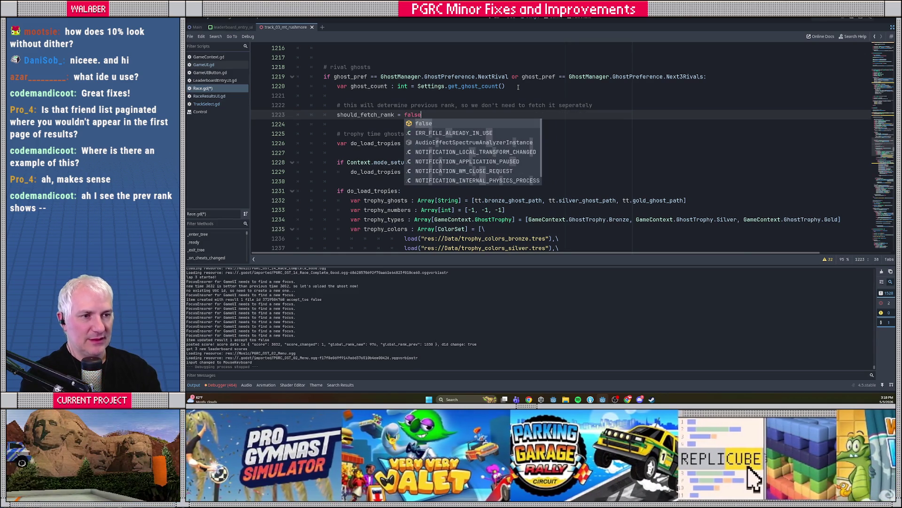
{"action": "double_click", "coordinate": [376, 115]}
{"action": "left_click", "coordinate": [340, 115]}
{"action": "scroll", "coordinate": [316, 113], "scroll_direction": "up", "scroll_amount": 3}
{"action": "scroll", "coordinate": [315, 114], "scroll_direction": "up", "scroll_amount": 7}
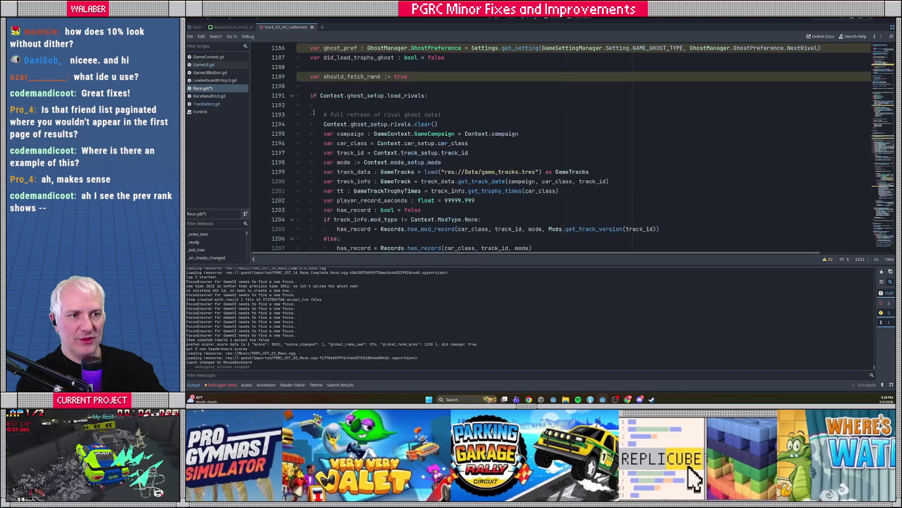
{"action": "double_click", "coordinate": [328, 77]}
{"action": "left_click", "coordinate": [314, 105]}
{"action": "scroll", "coordinate": [312, 108], "scroll_direction": "down", "scroll_amount": 20}
{"action": "scroll", "coordinate": [311, 109], "scroll_direction": "down", "scroll_amount": 11}
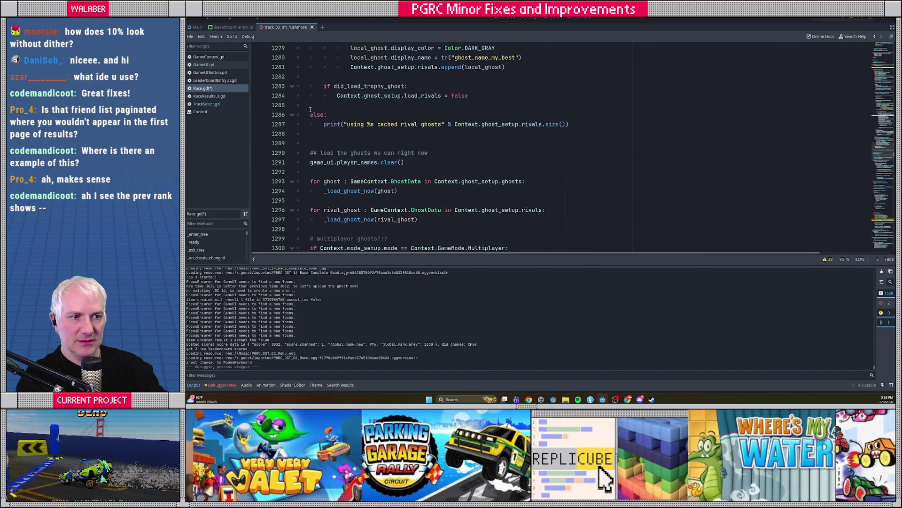
{"action": "left_click", "coordinate": [313, 135]}
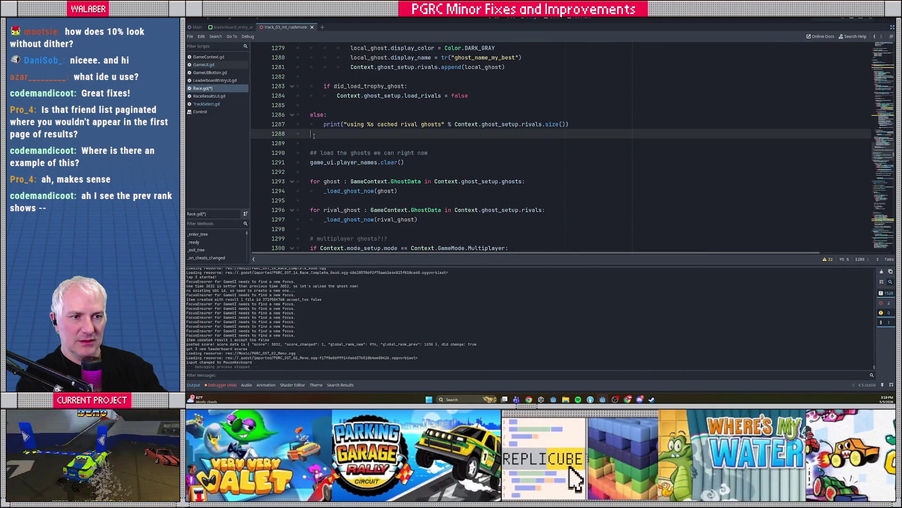
{"action": "key", "text": "Return"}
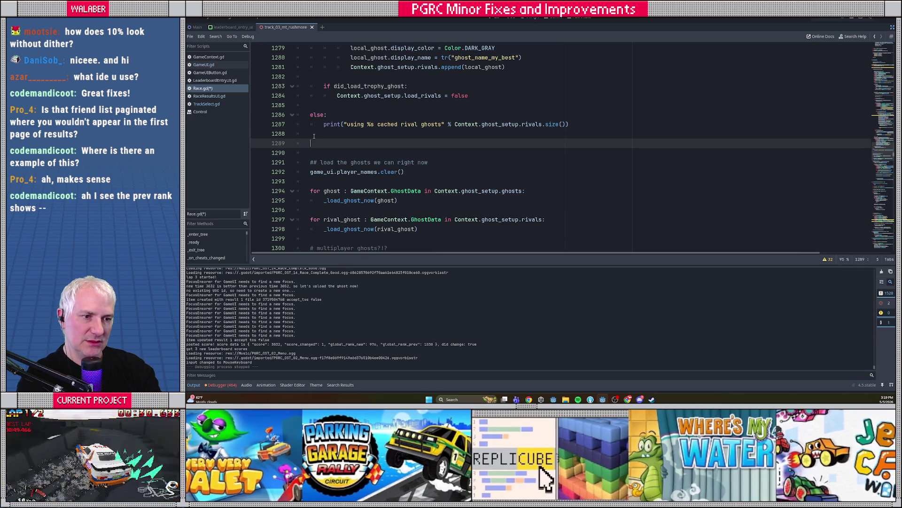
{"action": "type", "text": "if should_fetch_rank:"}
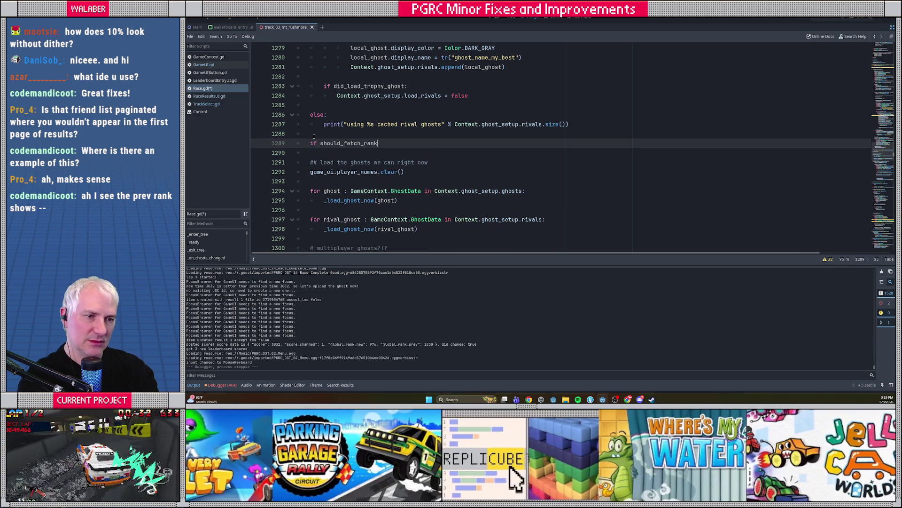
{"action": "key", "text": "Return"}
{"action": "type", "text": "_try_Fe"}
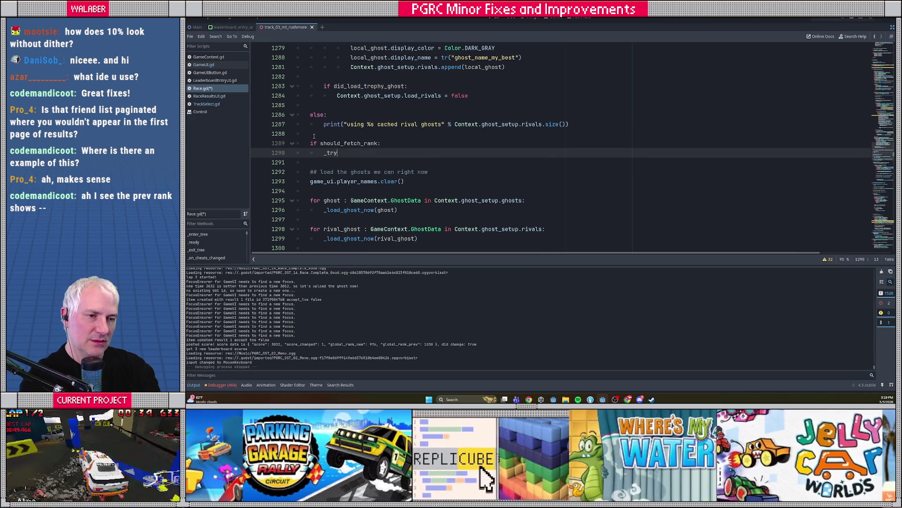
{"action": "key", "text": "BackSpace"}
{"action": "key", "text": "BackSpace"}
{"action": "key", "text": "BackSpace"}
{"action": "type", "text": "fet"}
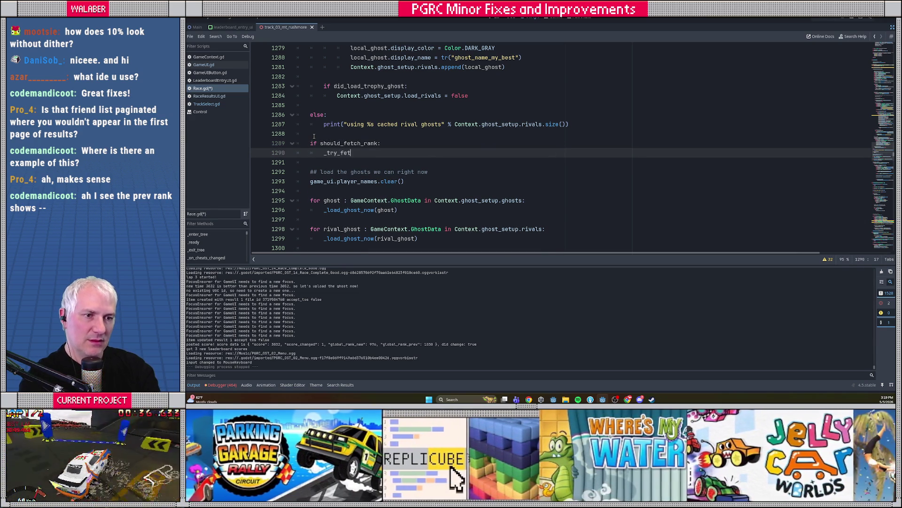
{"action": "type", "text": "ch_rank()"}
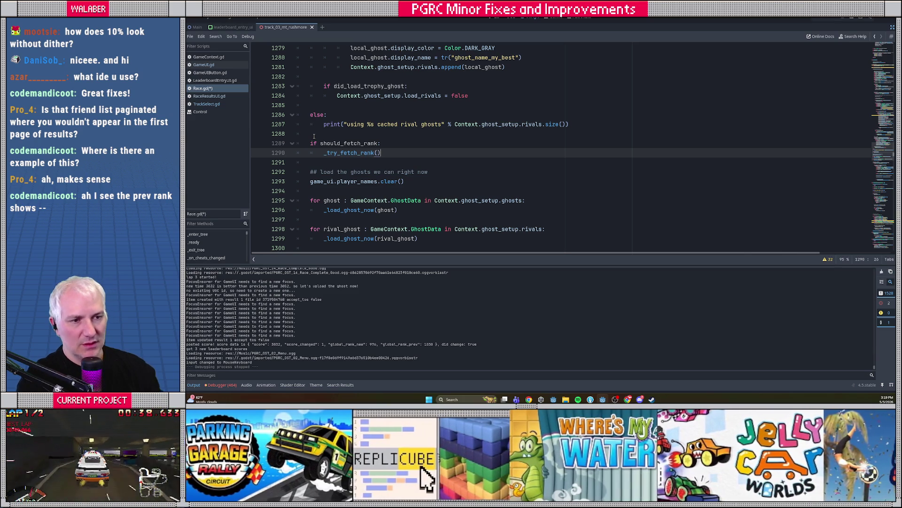
{"action": "double_click", "coordinate": [355, 153]}
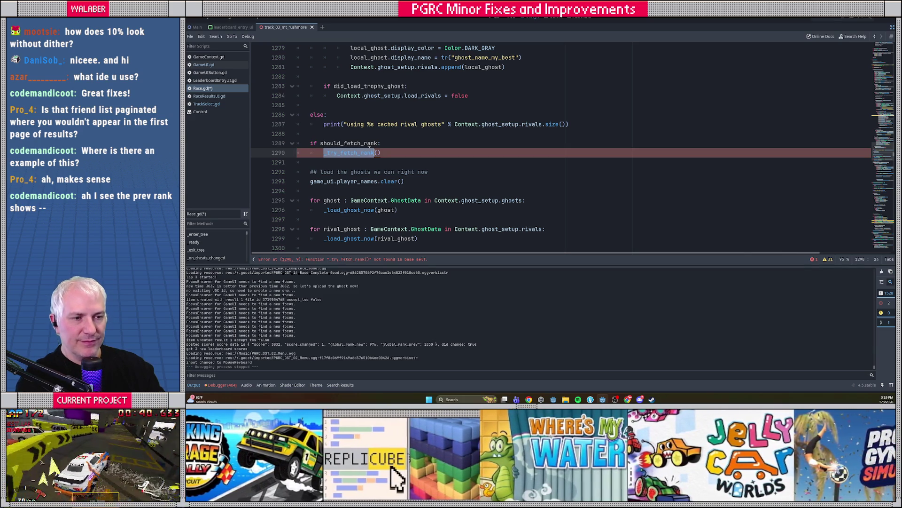
{"action": "scroll", "coordinate": [318, 149], "scroll_direction": "down", "scroll_amount": 10}
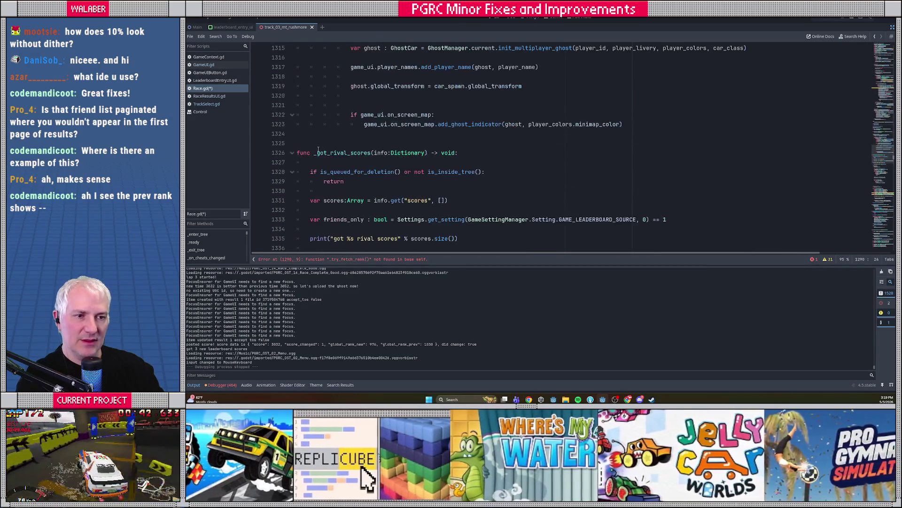
{"action": "scroll", "coordinate": [318, 146], "scroll_direction": "down", "scroll_amount": 10}
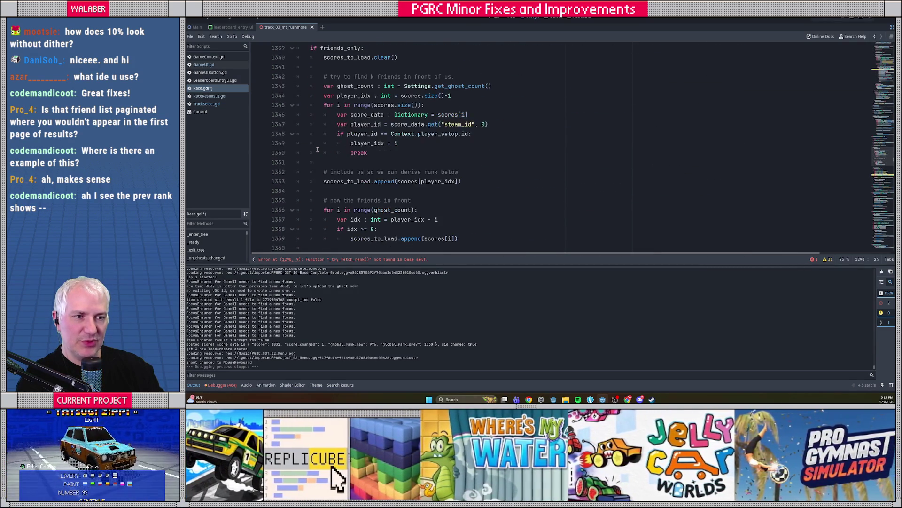
{"action": "scroll", "coordinate": [318, 153], "scroll_direction": "down", "scroll_amount": 5}
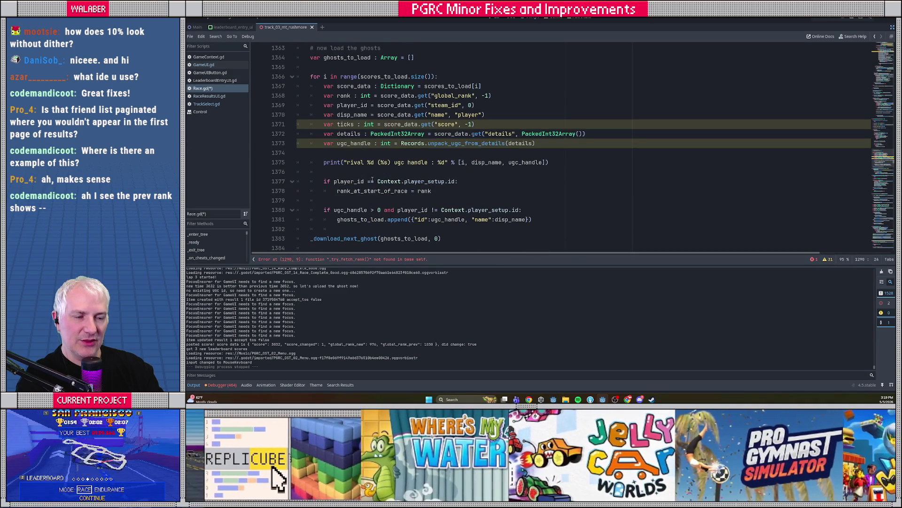
{"action": "scroll", "coordinate": [377, 181], "scroll_direction": "up", "scroll_amount": 15}
{"action": "left_click", "coordinate": [305, 161]}
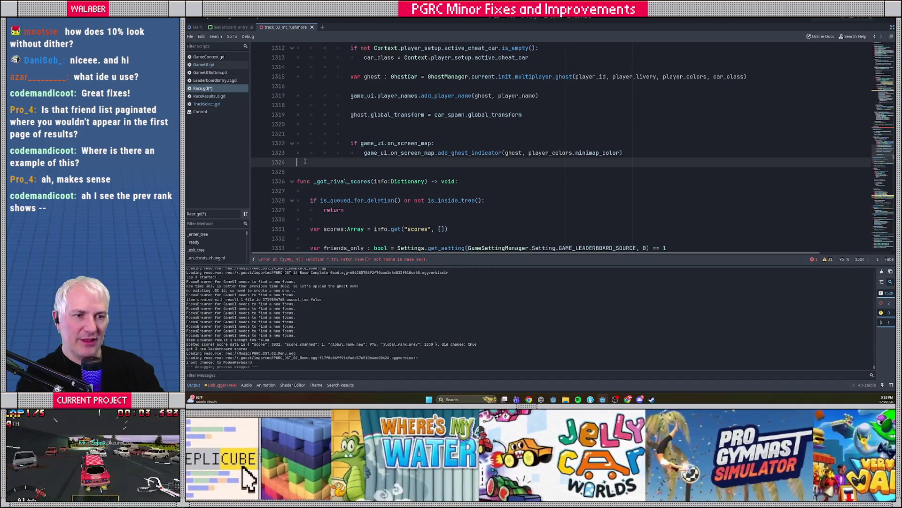
Define func _try_fetch_rank() -> void: calling Records.get_leaderboard_ahead_of_player
{"action": "key", "text": "Return"}
{"action": "key", "text": "Return"}
{"action": "type", "text": "func _try_fetch_rank() -> void:"}
{"action": "key", "text": "Return"}
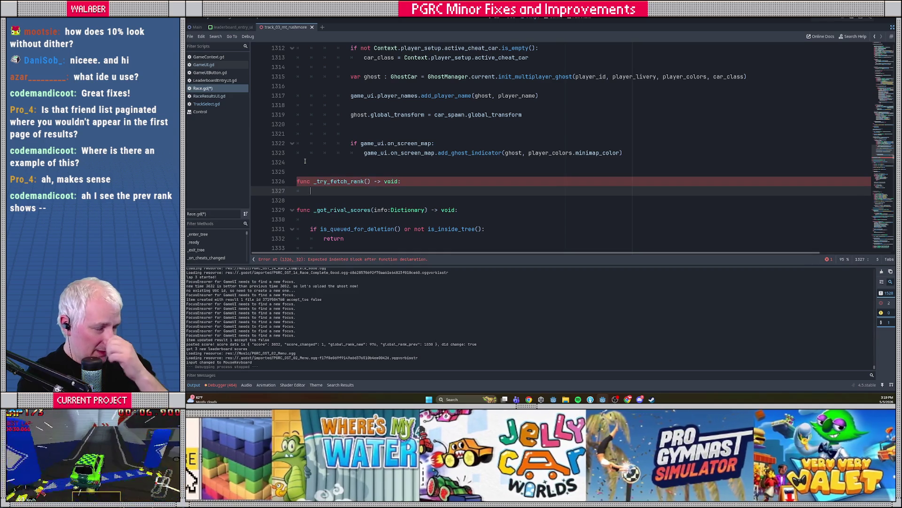
{"action": "scroll", "coordinate": [412, 167], "scroll_direction": "up", "scroll_amount": 1}
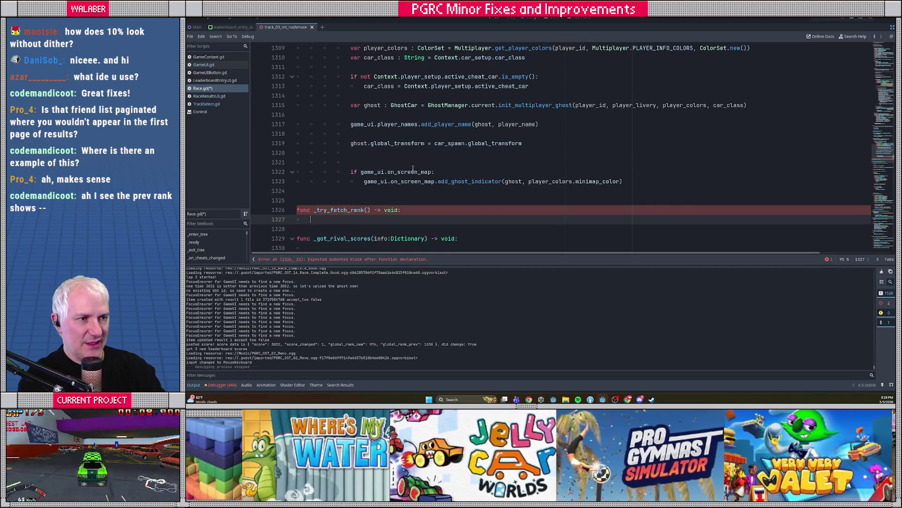
{"action": "scroll", "coordinate": [412, 167], "scroll_direction": "up", "scroll_amount": 4}
{"action": "scroll", "coordinate": [483, 154], "scroll_direction": "up", "scroll_amount": 9}
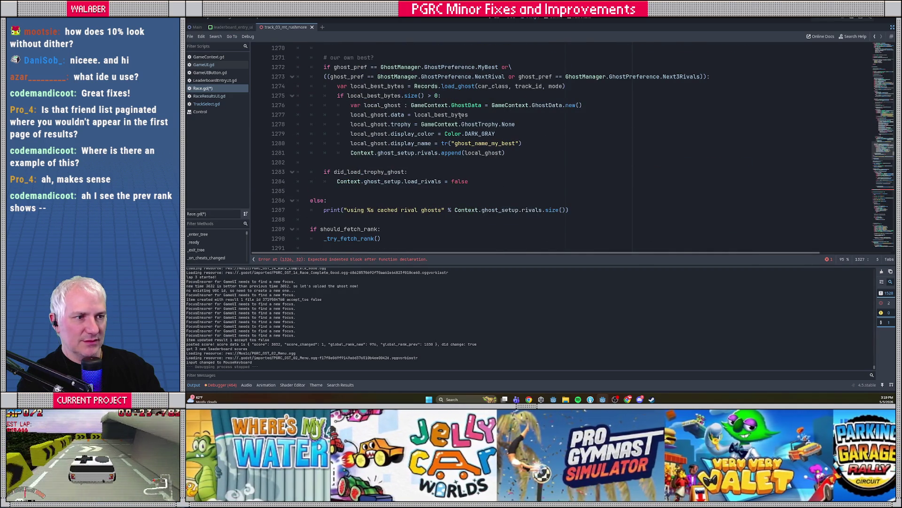
{"action": "scroll", "coordinate": [435, 112], "scroll_direction": "up", "scroll_amount": 2}
{"action": "scroll", "coordinate": [402, 103], "scroll_direction": "up", "scroll_amount": 1}
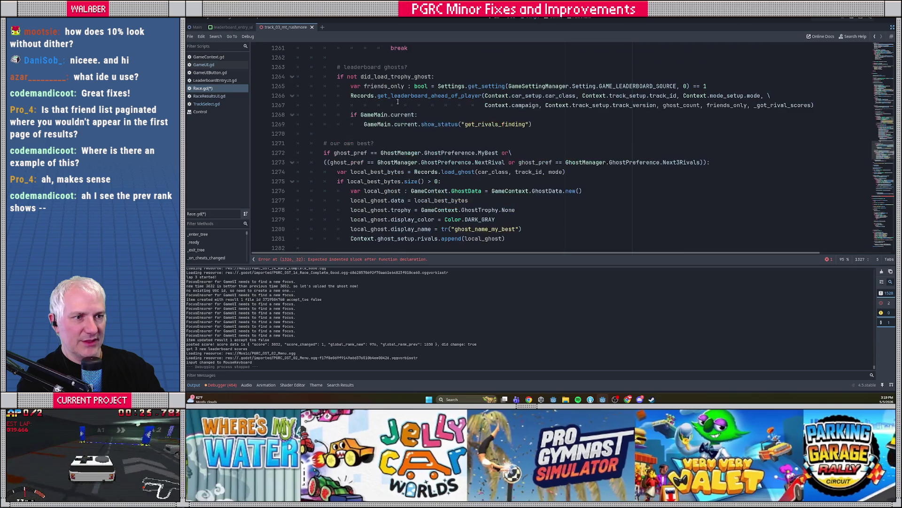
{"action": "type", "text": "Rec"}
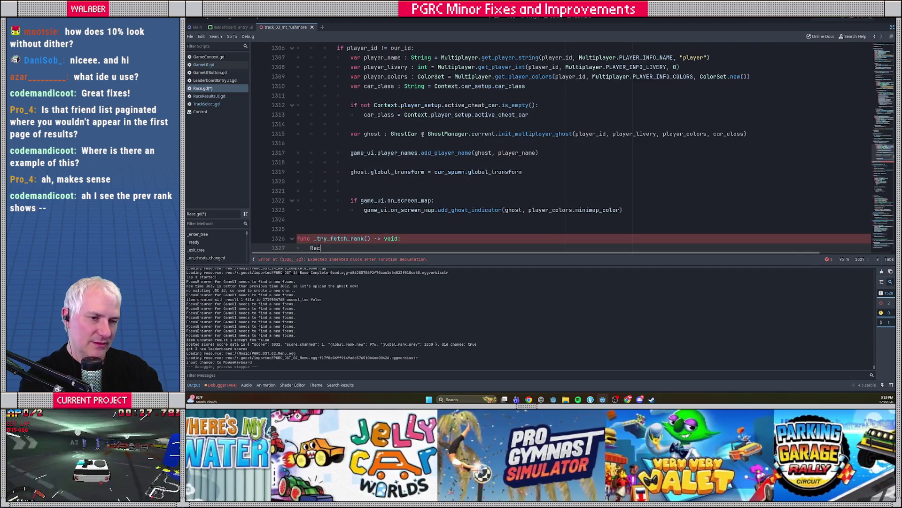
{"action": "type", "text": "ords.get_lea"}
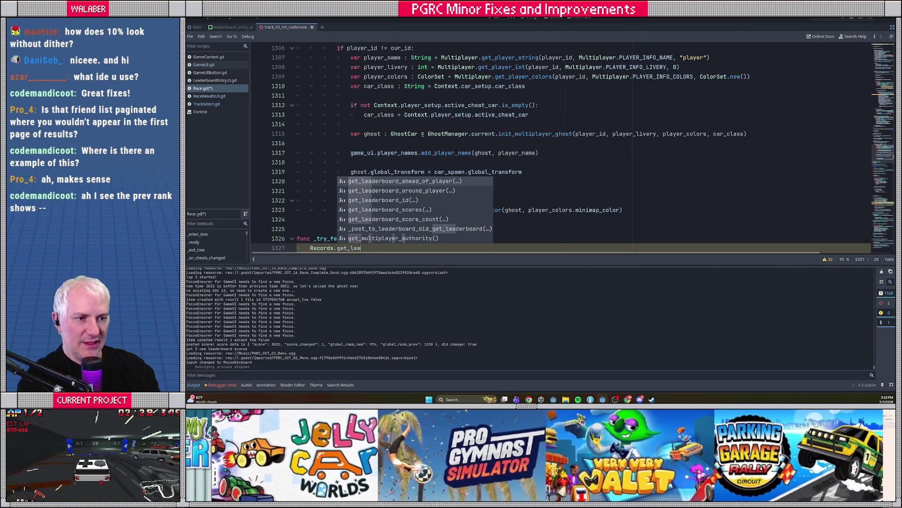
{"action": "key", "text": "Return"}
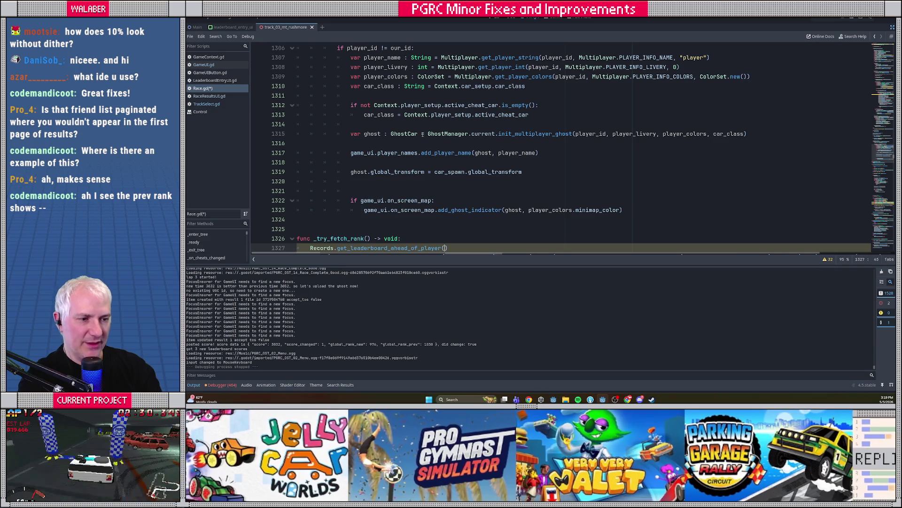
Paste the existing leaderboard request's arguments into the new get_leaderboard_ahead_of_player call
{"action": "scroll", "coordinate": [478, 112], "scroll_direction": "up", "scroll_amount": 4}
{"action": "scroll", "coordinate": [477, 112], "scroll_direction": "up", "scroll_amount": 11}
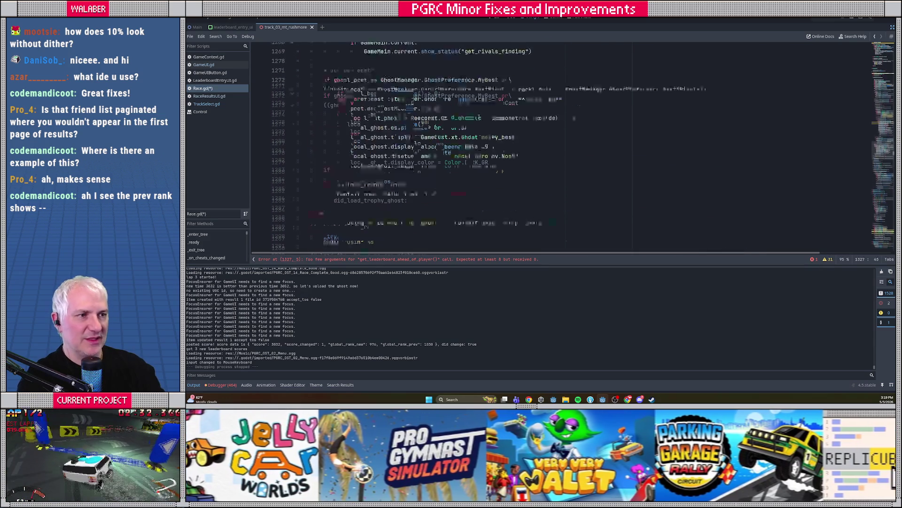
{"action": "left_click_drag", "start_coordinate": [482, 95], "coordinate": [828, 103]}
{"action": "key", "text": "ctrl+c"}
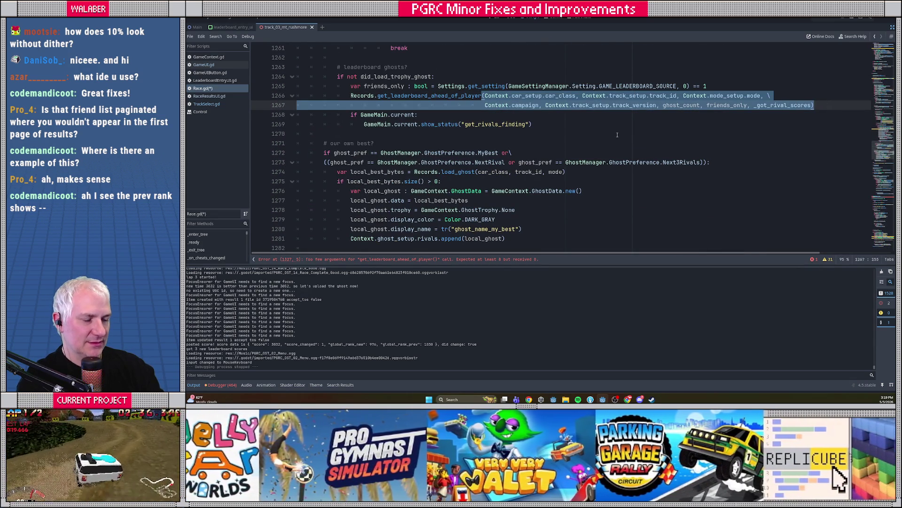
{"action": "scroll", "coordinate": [495, 144], "scroll_direction": "down", "scroll_amount": 20}
{"action": "left_click", "coordinate": [387, 105]}
{"action": "left_click_drag", "start_coordinate": [337, 104], "coordinate": [450, 105]}
{"action": "key", "text": "ctrl+v"}
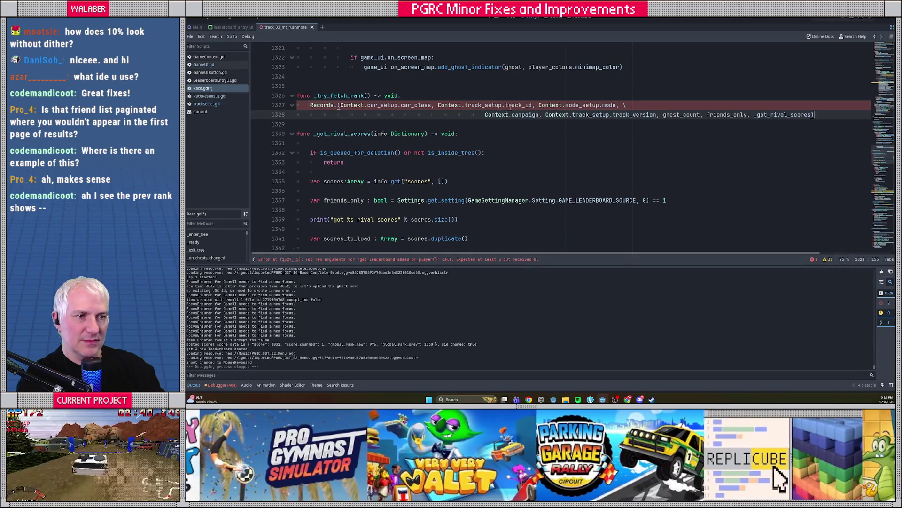
{"action": "key", "text": "ctrl+z"}
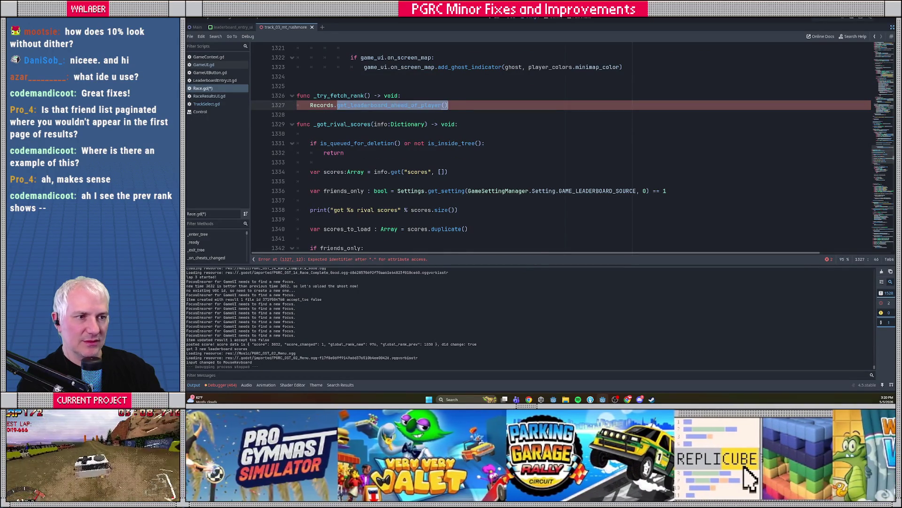
{"action": "left_click", "coordinate": [447, 105]}
{"action": "key", "text": "ctrl+v"}
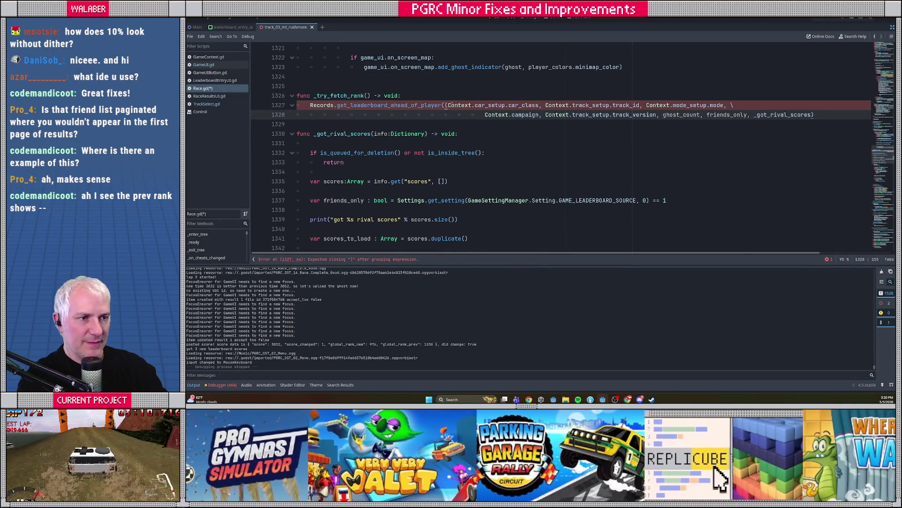
{"action": "left_click", "coordinate": [443, 106]}
{"action": "key", "text": "BackSpace"}
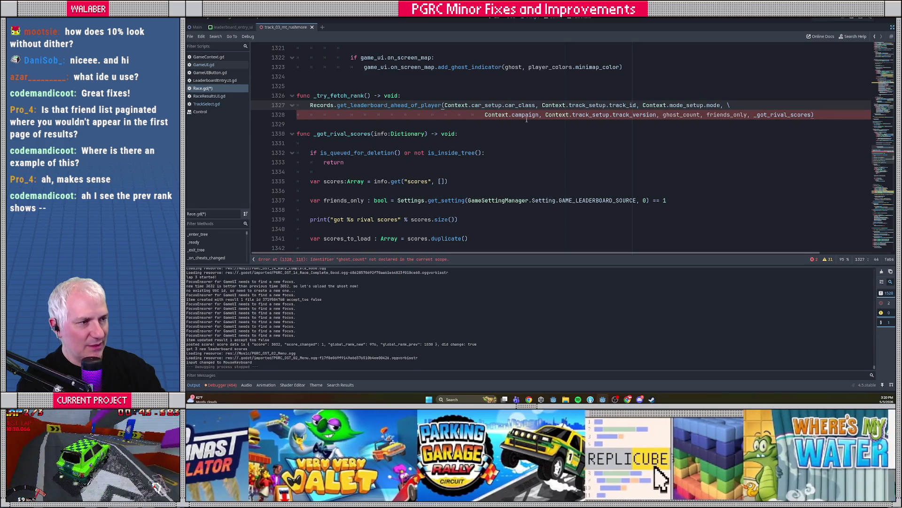
Change the call's count argument to 1 and friends_only to false
{"action": "double_click", "coordinate": [675, 115]}
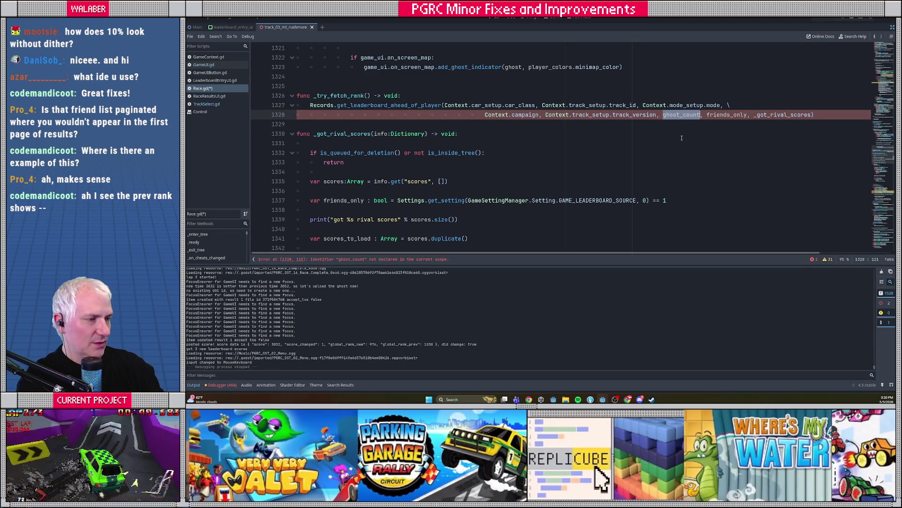
{"action": "type", "text": "1"}
{"action": "key", "text": "shift+Right"}
{"action": "key", "text": "shift+Right"}
{"action": "key", "text": "shift+Right"}
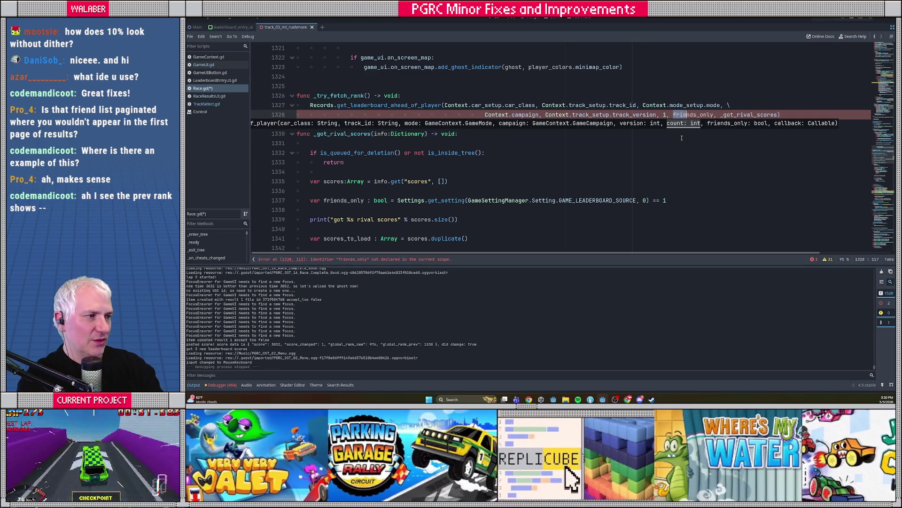
{"action": "type", "text": "false"}
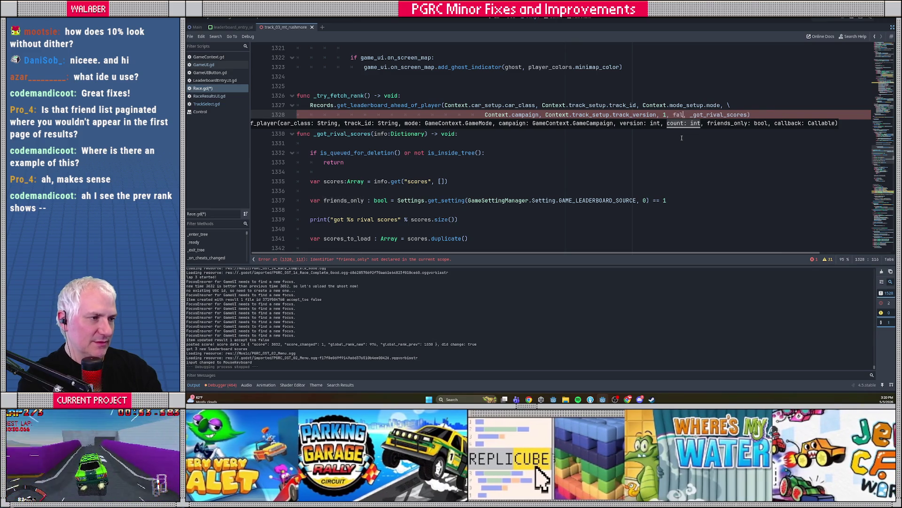
{"action": "left_click", "coordinate": [334, 123]}
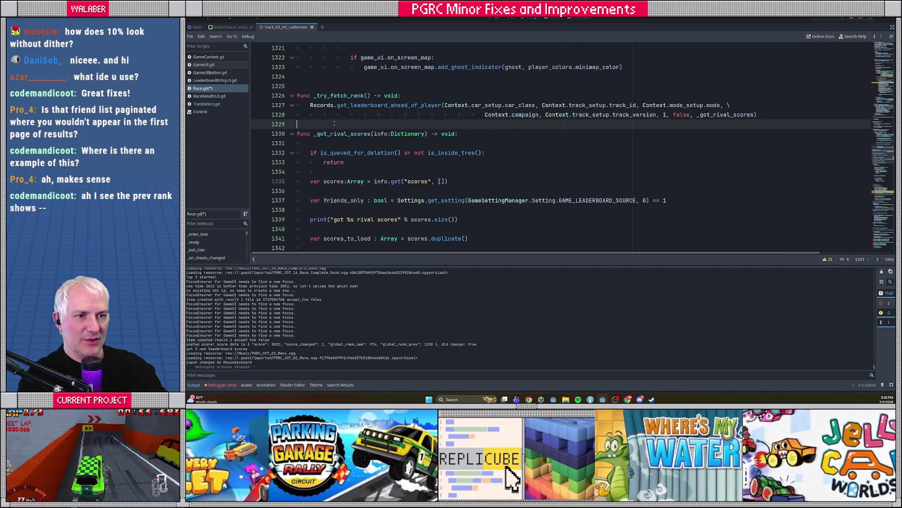
{"action": "key", "text": "Return"}
{"action": "key", "text": "Up"}
{"action": "key", "text": "Return"}
Declare func _got_scores_for_rank(info:Dictionary) -> void: and make it the call's callback
{"action": "type", "text": "func "}
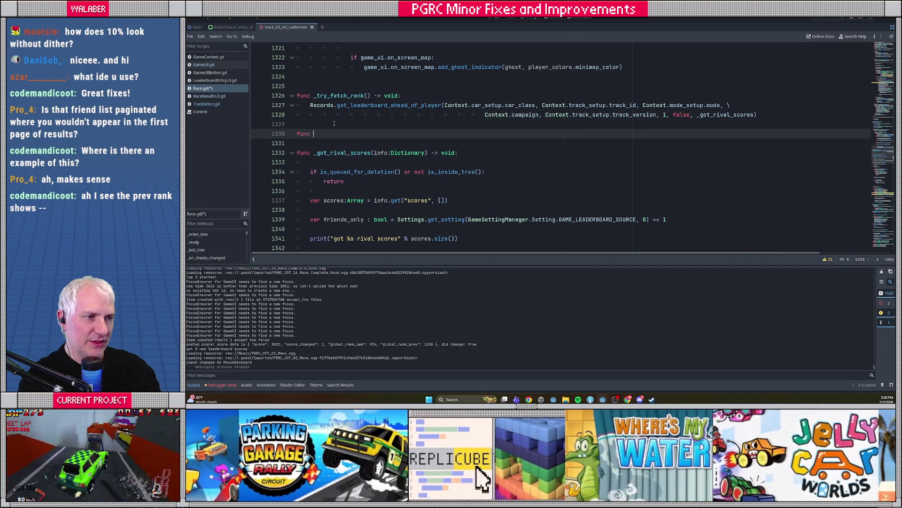
{"action": "type", "text": "_got_scores_"}
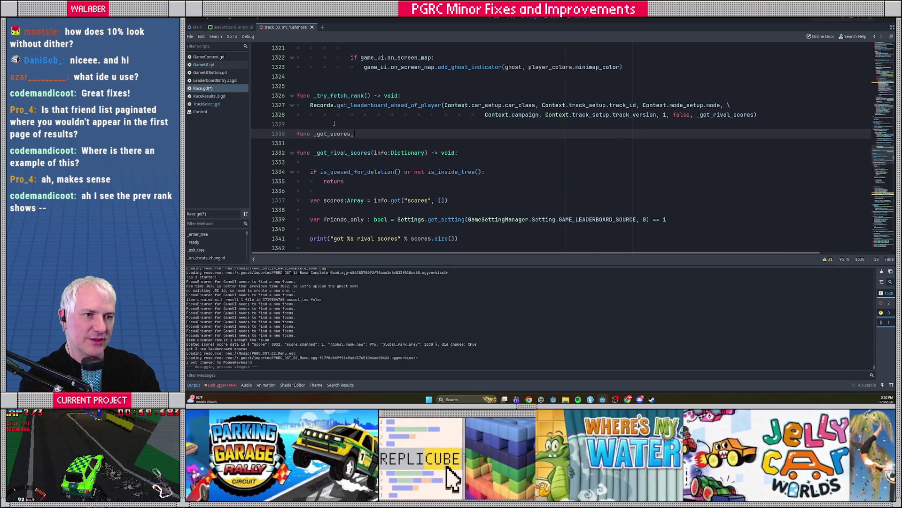
{"action": "type", "text": "for_rank("}
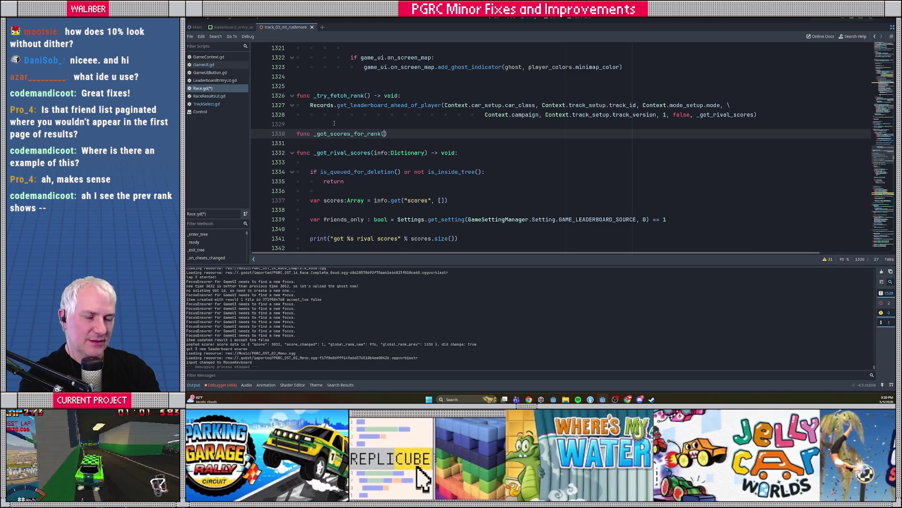
{"action": "type", "text": "info:Dic"}
{"action": "key", "text": "Return"}
{"action": "type", "text": ") -> void:"}
{"action": "key", "text": "Return"}
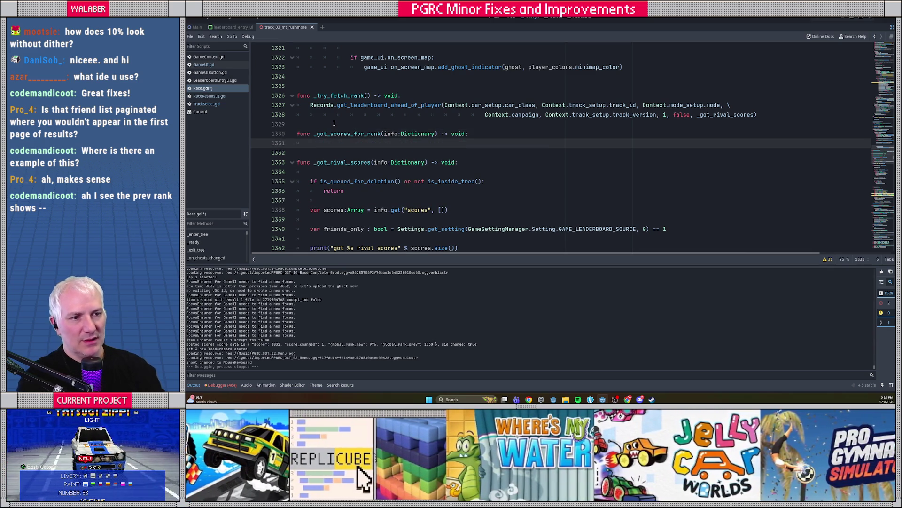
{"action": "double_click", "coordinate": [348, 134]}
{"action": "key", "text": "ctrl+c"}
{"action": "double_click", "coordinate": [727, 115]}
{"action": "key", "text": "ctrl+v"}
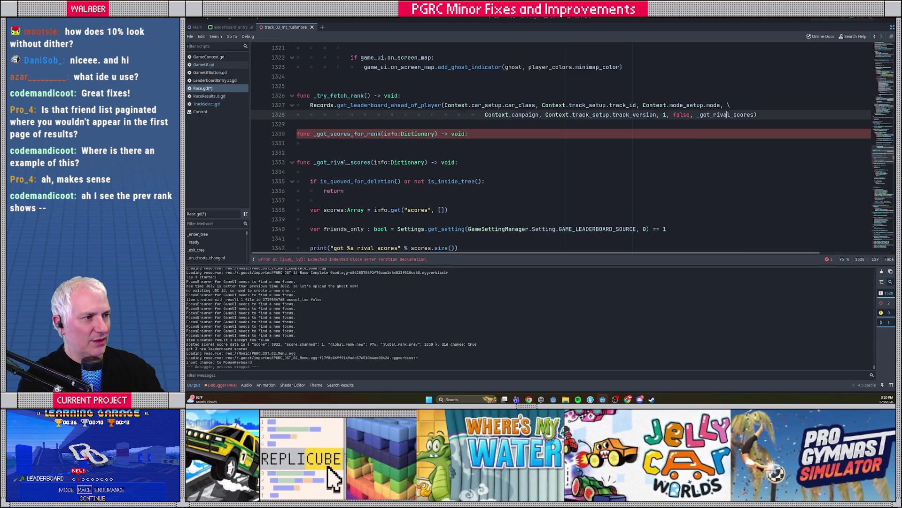
Copy the _got_rival_scores score-handling code into the _got_scores_for_rank body
{"action": "left_click", "coordinate": [315, 172]}
{"action": "scroll", "coordinate": [314, 185], "scroll_direction": "down", "scroll_amount": 5}
{"action": "scroll", "coordinate": [309, 157], "scroll_direction": "down", "scroll_amount": 5}
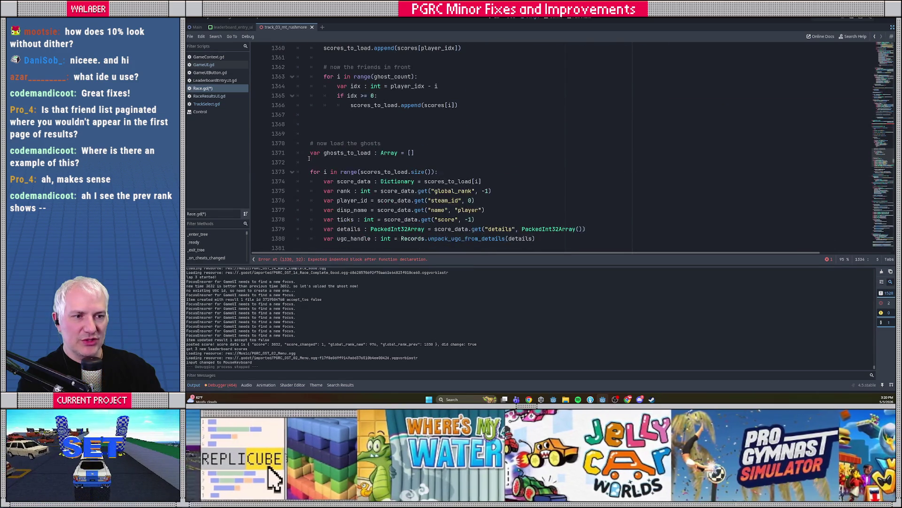
{"action": "scroll", "coordinate": [311, 161], "scroll_direction": "down", "scroll_amount": 5}
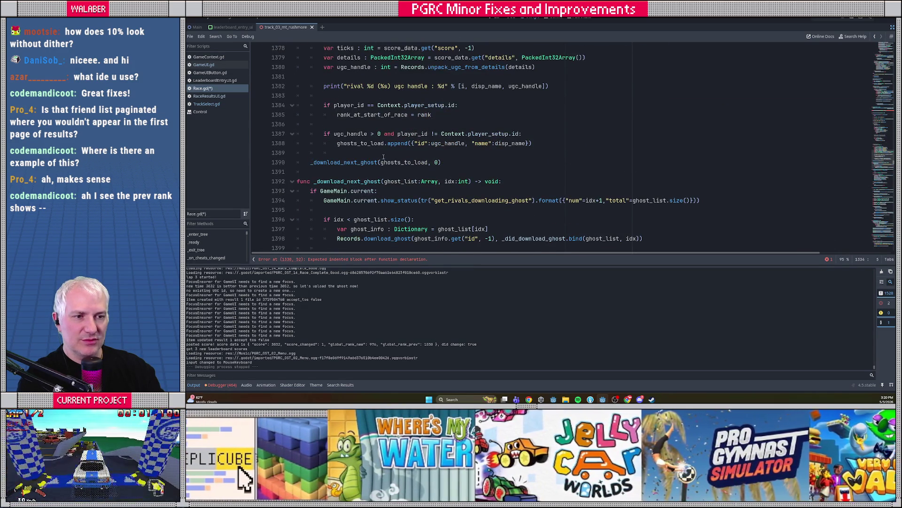
{"action": "left_click", "coordinate": [453, 165], "text": "shift"}
{"action": "scroll", "coordinate": [450, 163], "scroll_direction": "up", "scroll_amount": 15}
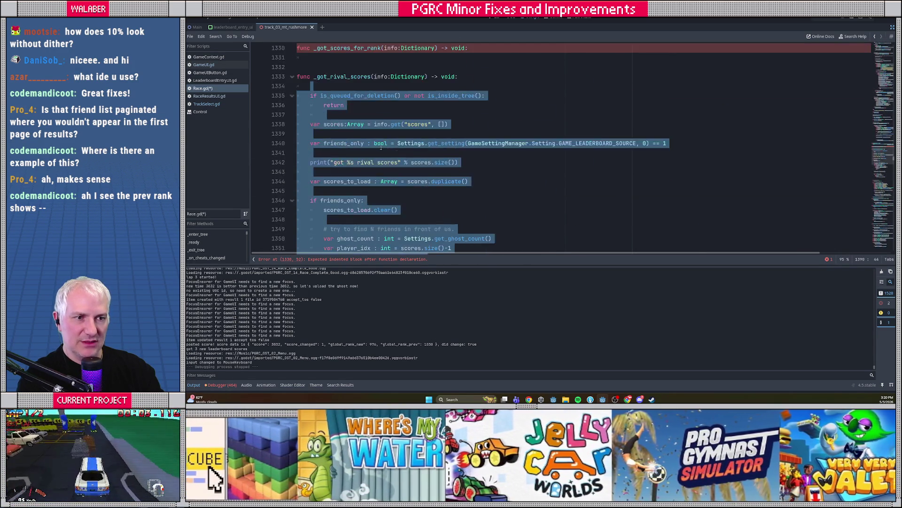
{"action": "left_click", "coordinate": [326, 149]}
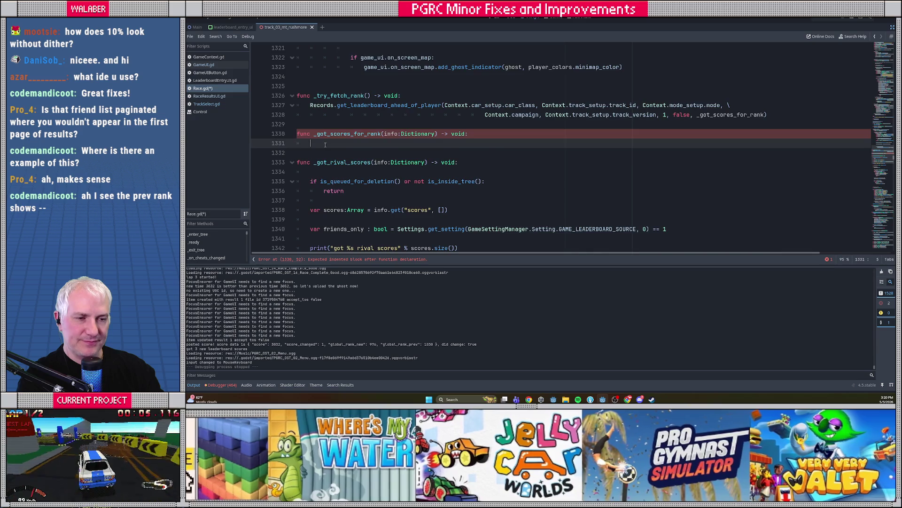
{"action": "scroll", "coordinate": [325, 148], "scroll_direction": "down", "scroll_amount": 10}
{"action": "scroll", "coordinate": [326, 146], "scroll_direction": "up", "scroll_amount": 9}
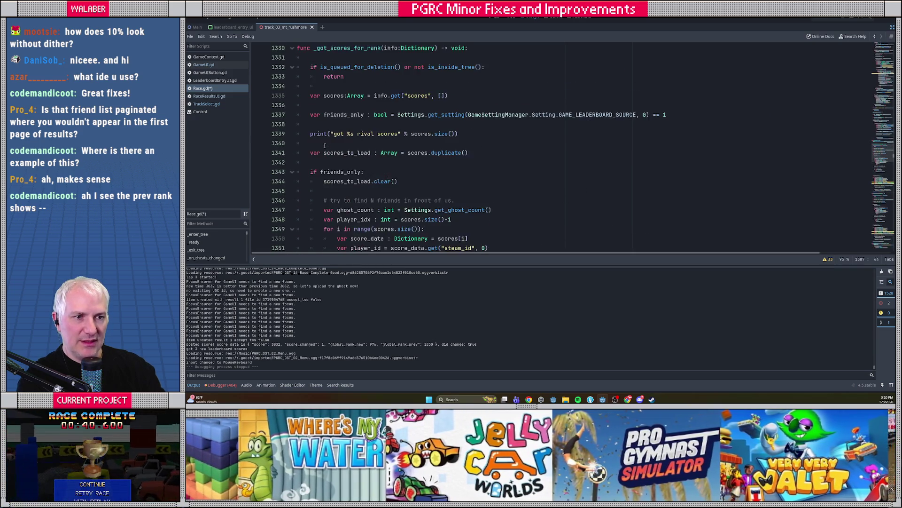
Remove the extra blank line and delete the friends and ghost-loading block
{"action": "left_click", "coordinate": [327, 118]}
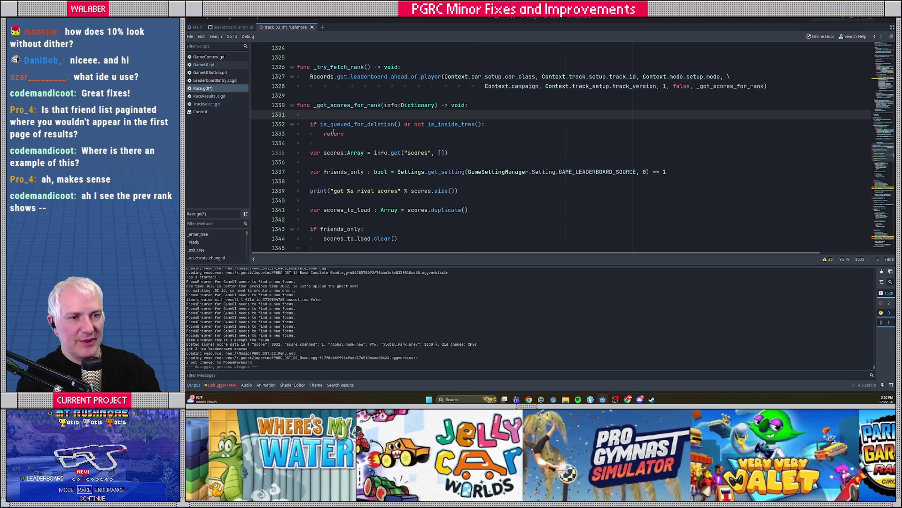
{"action": "key", "text": "ctrl+shift+k"}
{"action": "key", "text": "Down"}
{"action": "key", "text": "Down"}
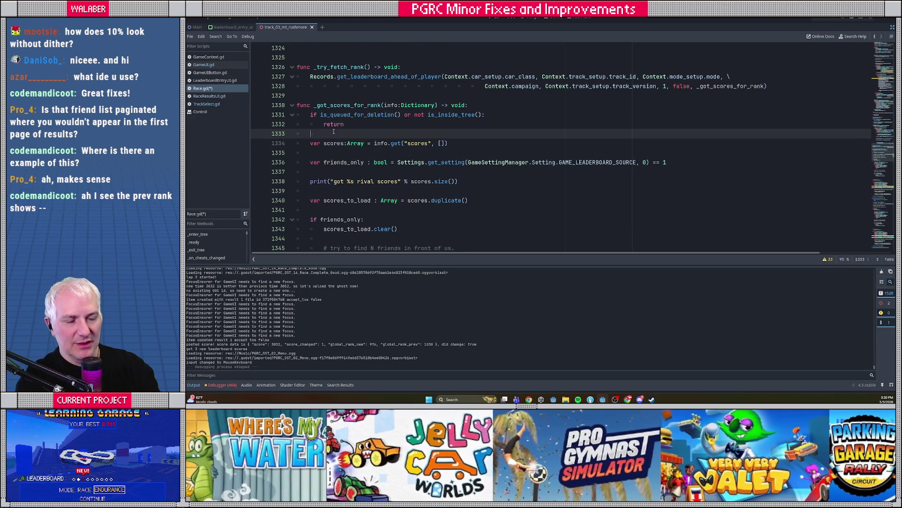
{"action": "key", "text": "Down"}
{"action": "key", "text": "Down"}
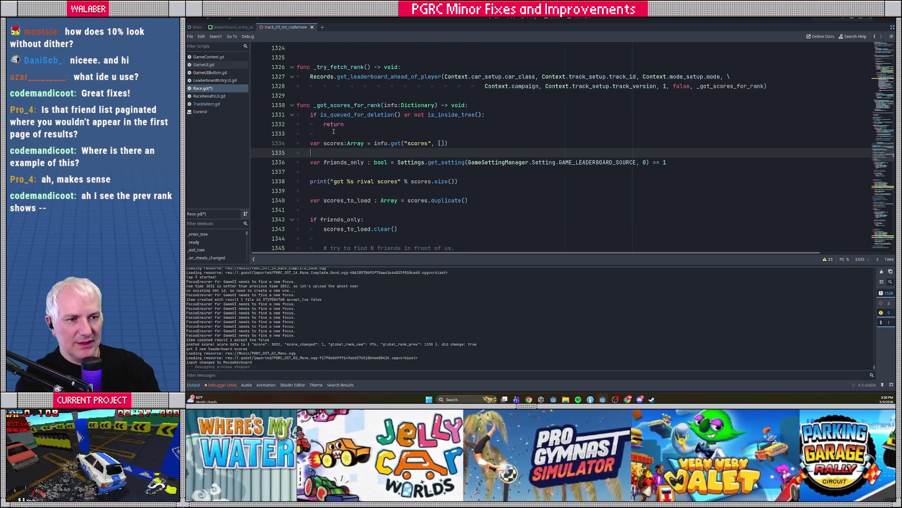
{"action": "scroll", "coordinate": [418, 183], "scroll_direction": "down", "scroll_amount": 2}
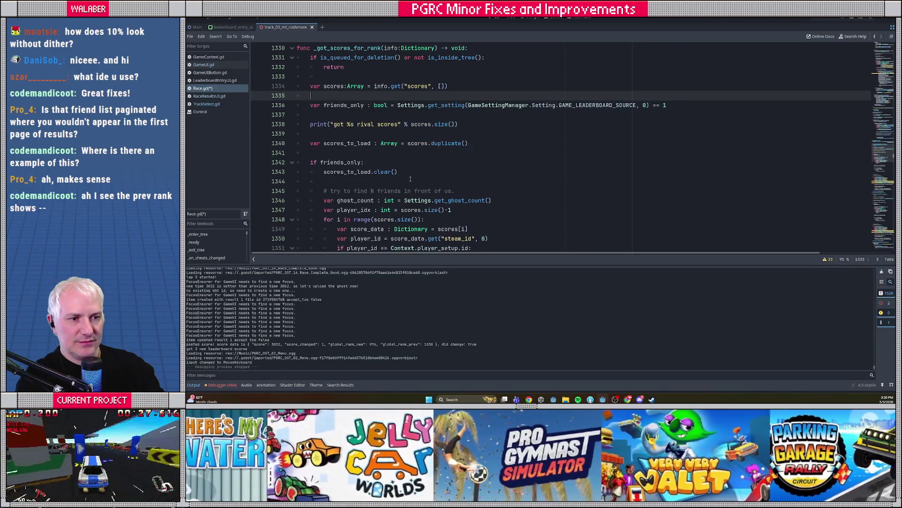
{"action": "scroll", "coordinate": [410, 179], "scroll_direction": "down", "scroll_amount": 9}
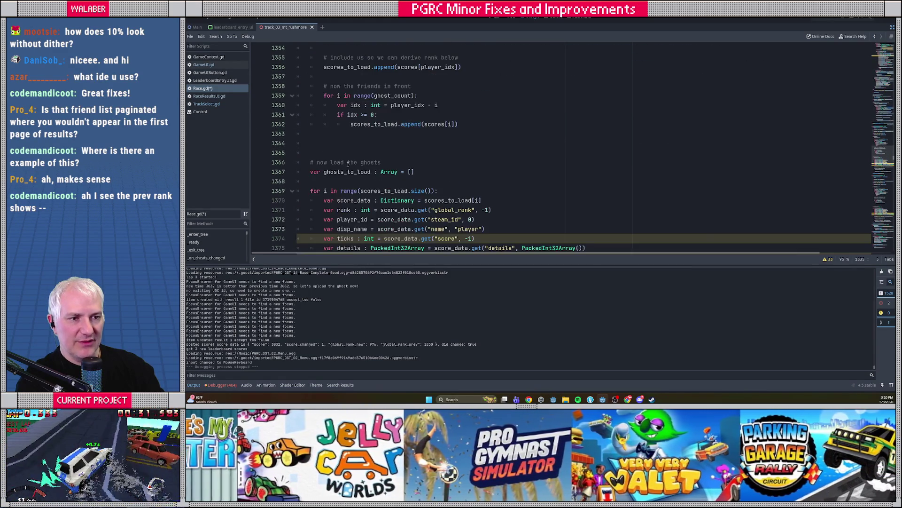
{"action": "left_click", "coordinate": [356, 152], "text": "shift"}
{"action": "key", "text": "Delete"}
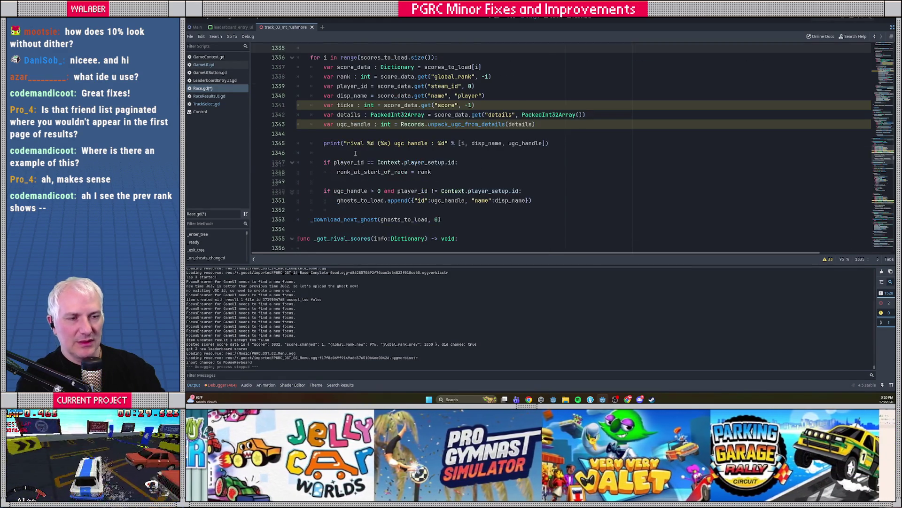
{"action": "scroll", "coordinate": [355, 153], "scroll_direction": "up", "scroll_amount": 2}
{"action": "scroll", "coordinate": [356, 153], "scroll_direction": "up", "scroll_amount": 1}
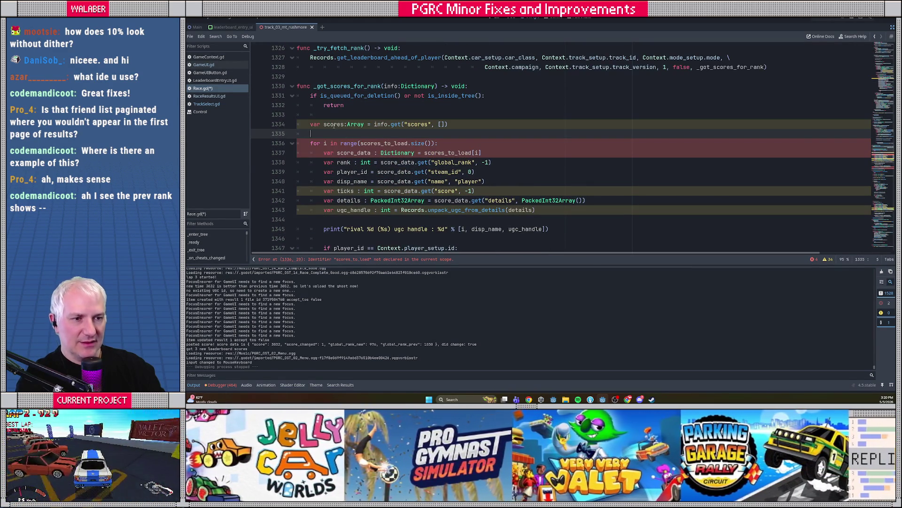
Rename scores_to_load to scores in the loop header and the following line
{"action": "double_click", "coordinate": [334, 124]}
{"action": "double_click", "coordinate": [392, 143]}
{"action": "type", "text": "scores"}
{"action": "double_click", "coordinate": [432, 152]}
{"action": "type", "text": "scores"}
{"action": "left_click", "coordinate": [352, 134]}
Cut the disp_name, ugc_handle and ghost-append lines, keeping the rank_at_start_of_race assignment
{"action": "scroll", "coordinate": [330, 147], "scroll_direction": "down", "scroll_amount": 1}
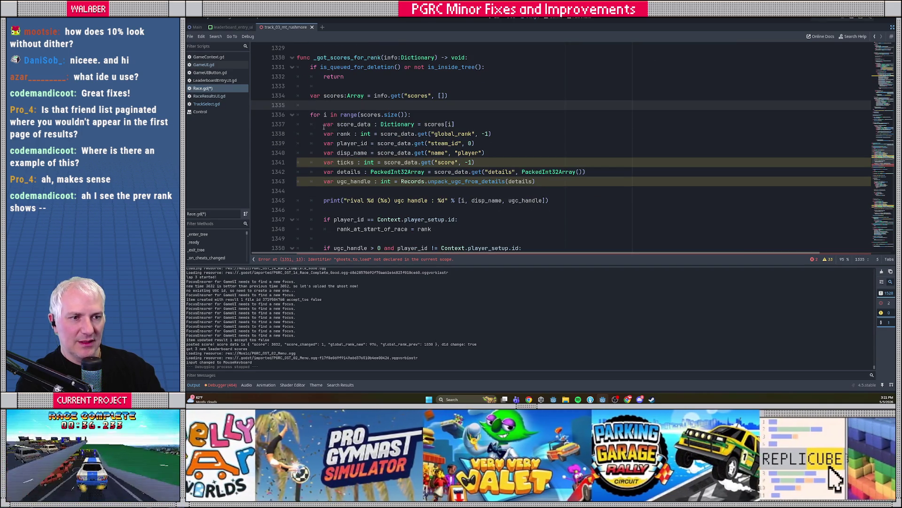
{"action": "left_click", "coordinate": [324, 125]}
{"action": "key", "text": "Down"}
{"action": "key", "text": "Up"}
{"action": "key", "text": "Down"}
{"action": "key", "text": "Down"}
{"action": "key", "text": "Down"}
{"action": "key", "text": "shift+Down"}
{"action": "key", "text": "shift+Down"}
{"action": "key", "text": "shift+Down"}
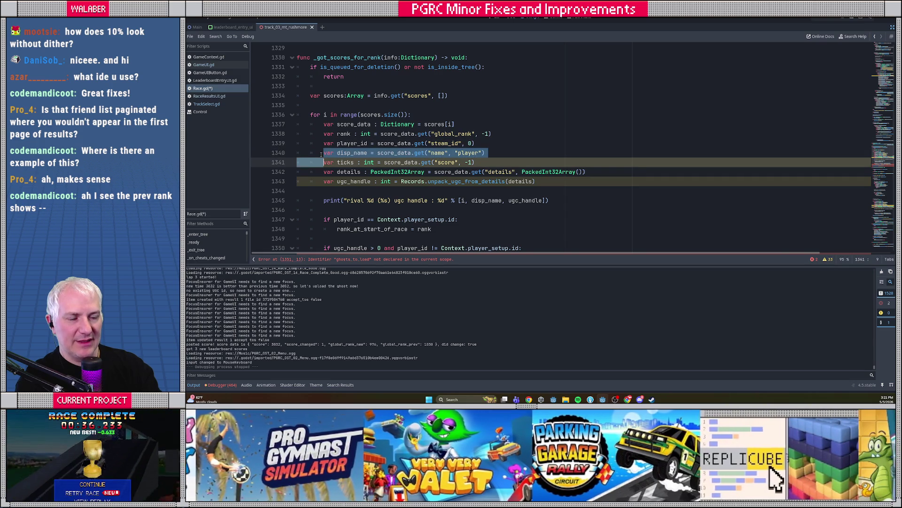
{"action": "key", "text": "shift+Down"}
{"action": "key", "text": "ctrl+x"}
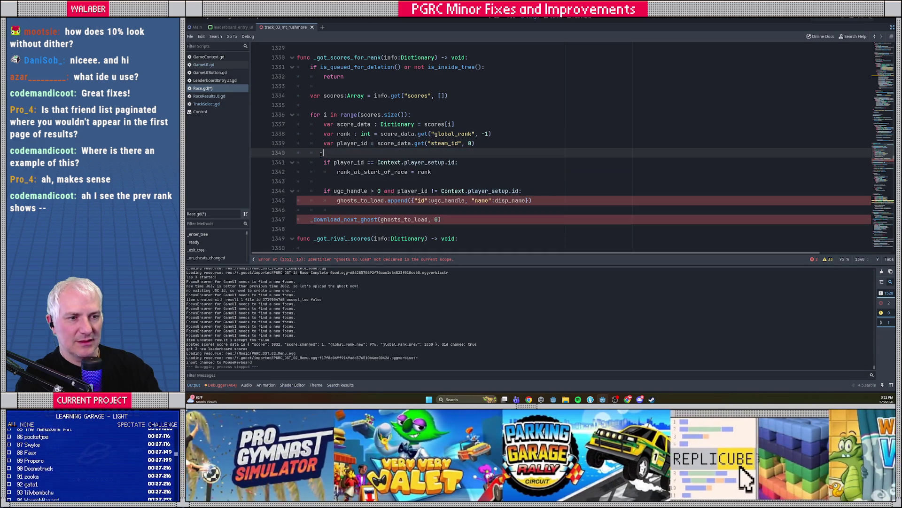
{"action": "key", "text": "Down"}
{"action": "key", "text": "Down"}
{"action": "key", "text": "Down"}
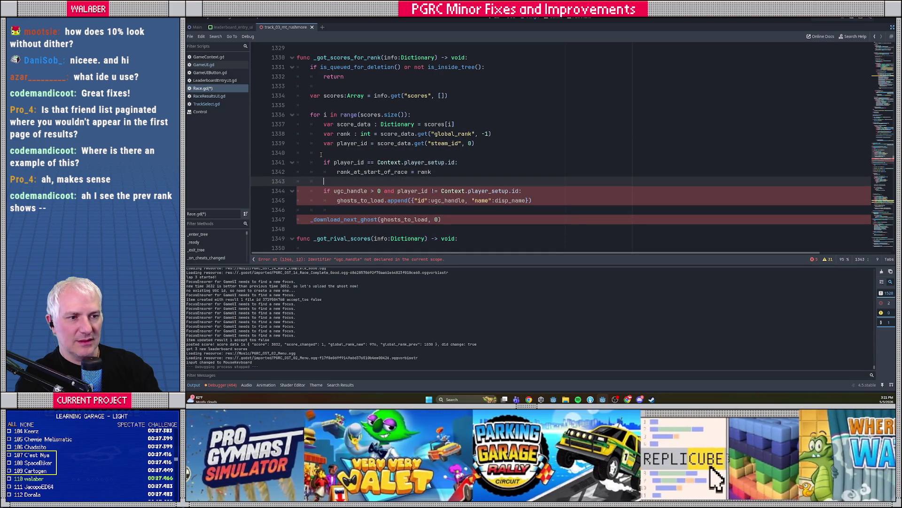
{"action": "key", "text": "Down"}
{"action": "key", "text": "shift+Down"}
{"action": "key", "text": "shift+Down"}
{"action": "key", "text": "shift+Down"}
{"action": "key", "text": "ctrl+x"}
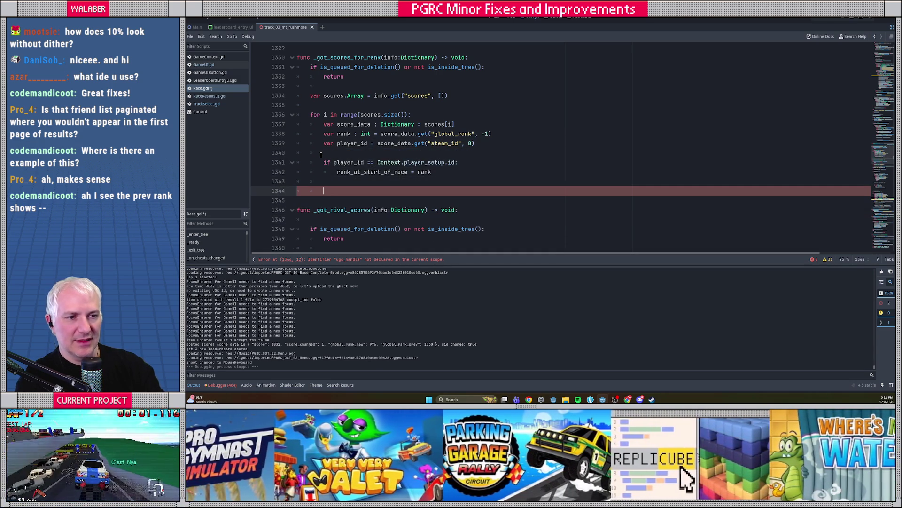
Tidy the blank line after the function and save Race.gd
{"action": "key", "text": "BackSpace"}
{"action": "key", "text": "Return"}
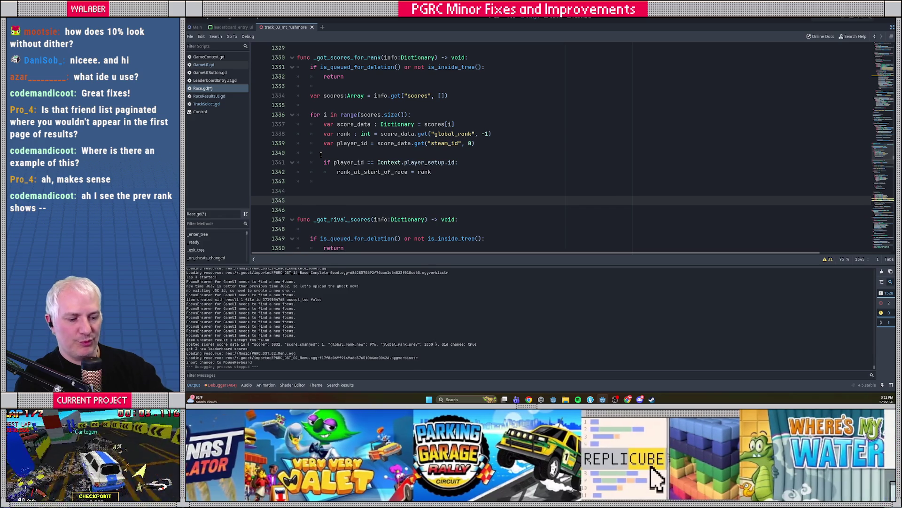
{"action": "key", "text": "ctrl+s"}
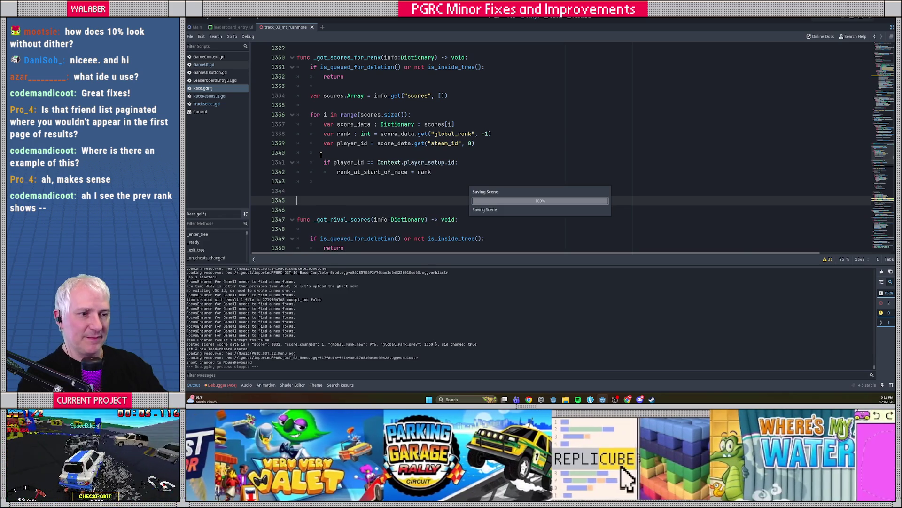
{"action": "left_click", "coordinate": [447, 171]}
Add print("got rank at start of race: %d" % rank) after the rank assignment and save
{"action": "key", "text": "Return"}
{"action": "type", "text": "prin"}
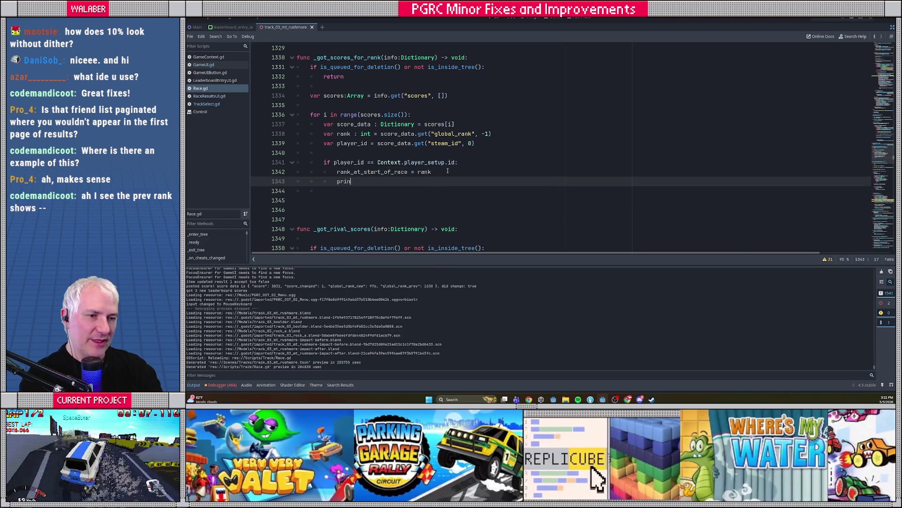
{"action": "type", "text": "t(\"got rank at sta"}
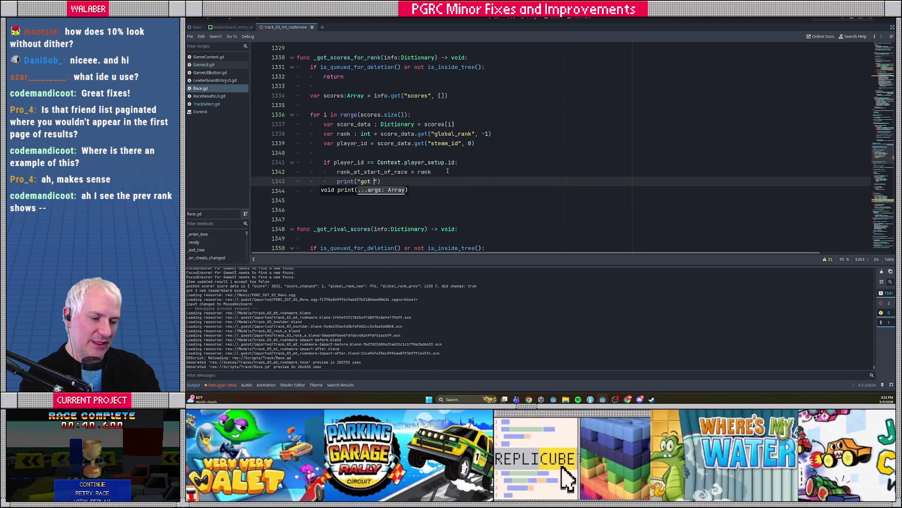
{"action": "type", "text": "rt of race"}
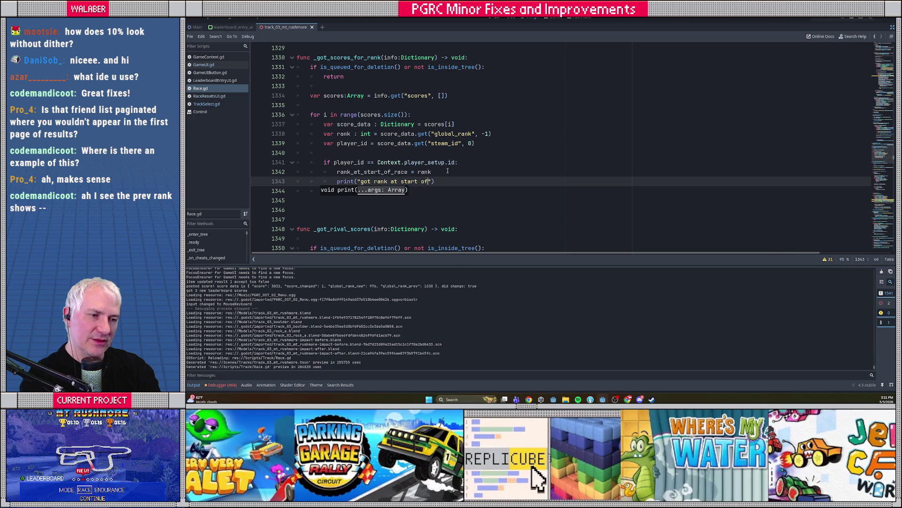
{"action": "type", "text": ":"}
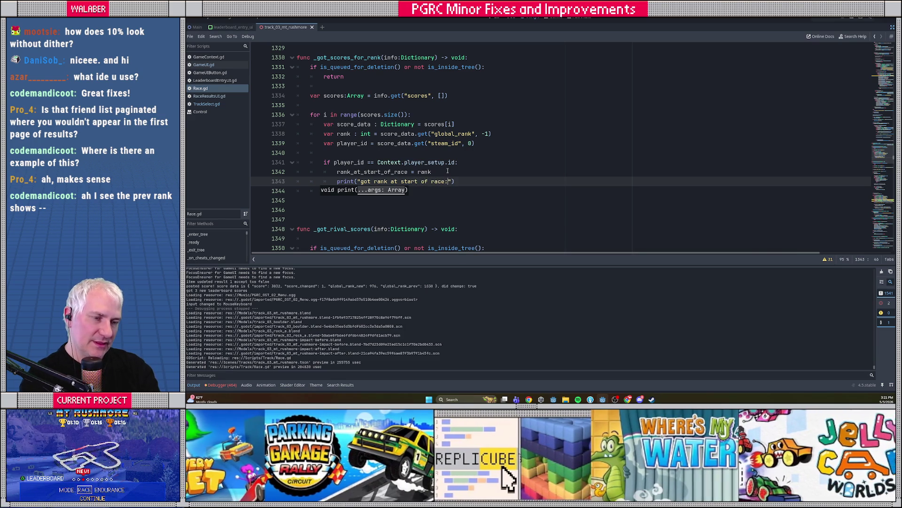
{"action": "type", "text": " %d"}
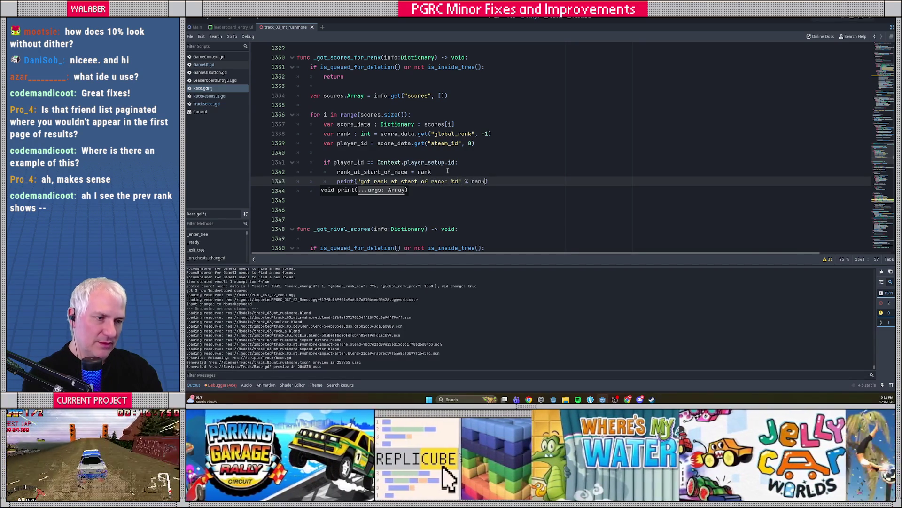
{"action": "key", "text": "ctrl+s"}
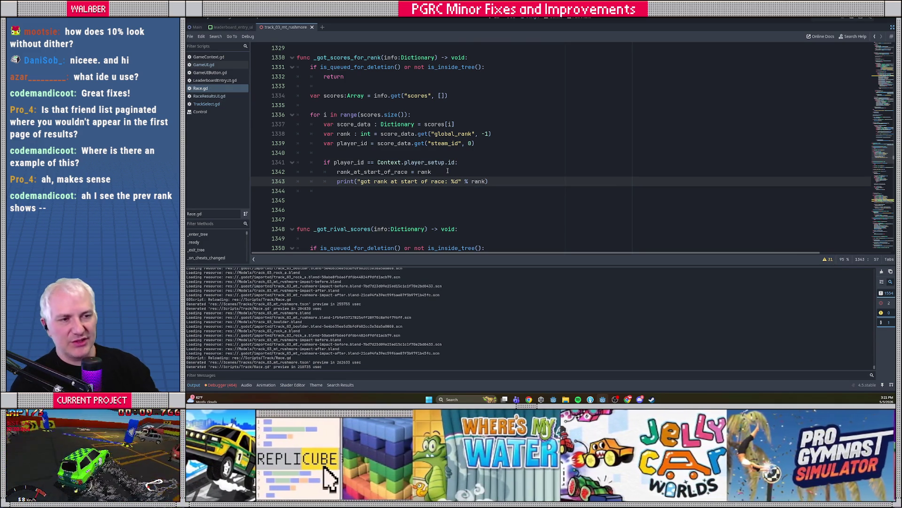
{"action": "scroll", "coordinate": [329, 113], "scroll_direction": "up", "scroll_amount": 3}
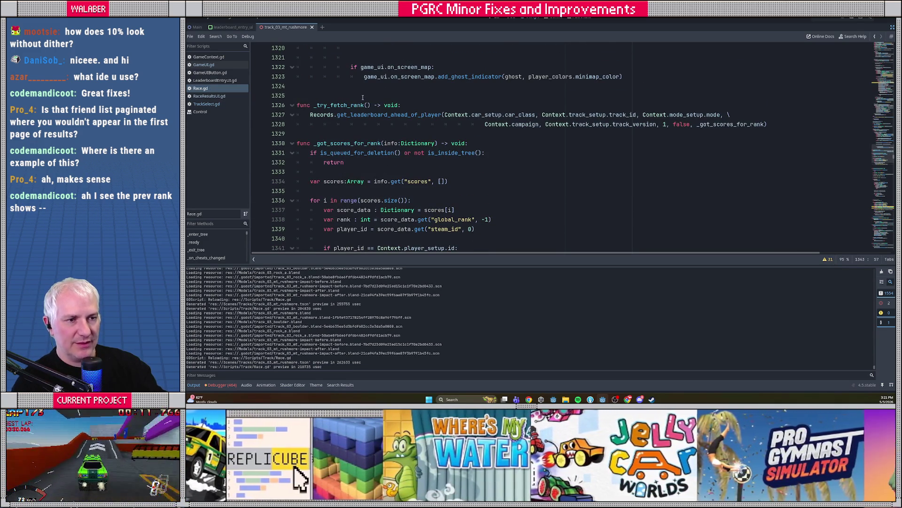
{"action": "key", "text": "Return"}
{"action": "scroll", "coordinate": [349, 152], "scroll_direction": "down", "scroll_amount": 4}
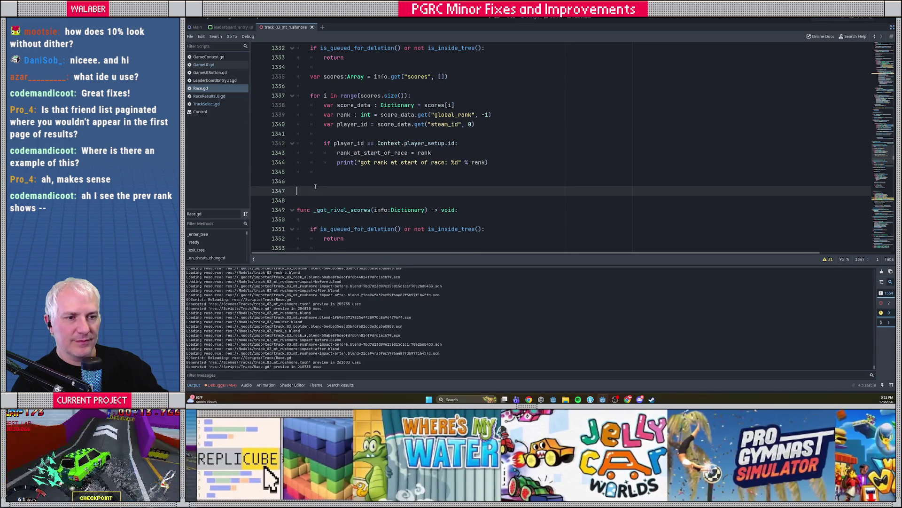
Add a blank line, save Race.gd, and run the project with F5
{"action": "key", "text": "Return"}
{"action": "key", "text": "ctrl+s"}
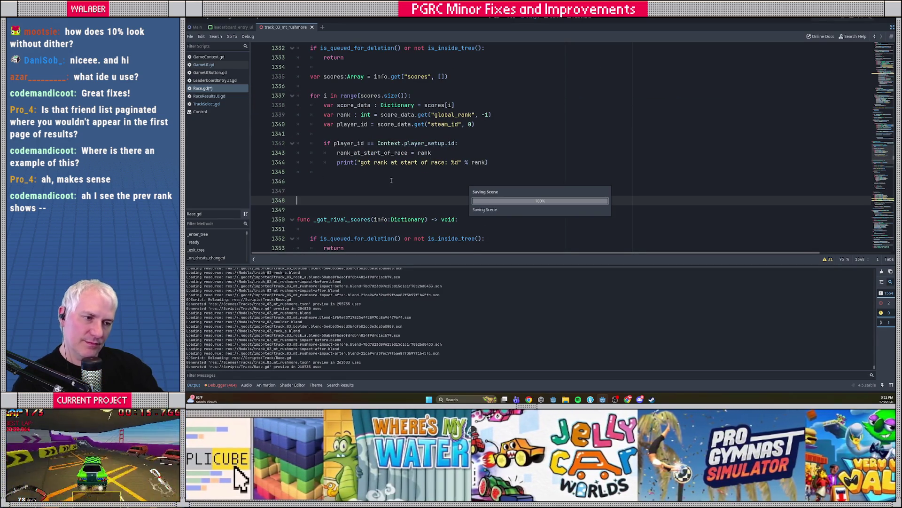
{"action": "scroll", "coordinate": [394, 182], "scroll_direction": "down", "scroll_amount": 3}
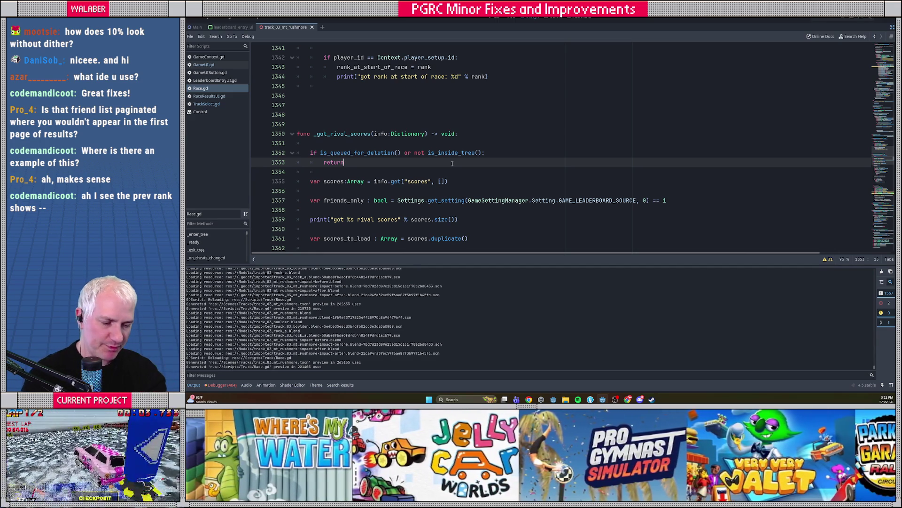
{"action": "key", "text": "F5"}
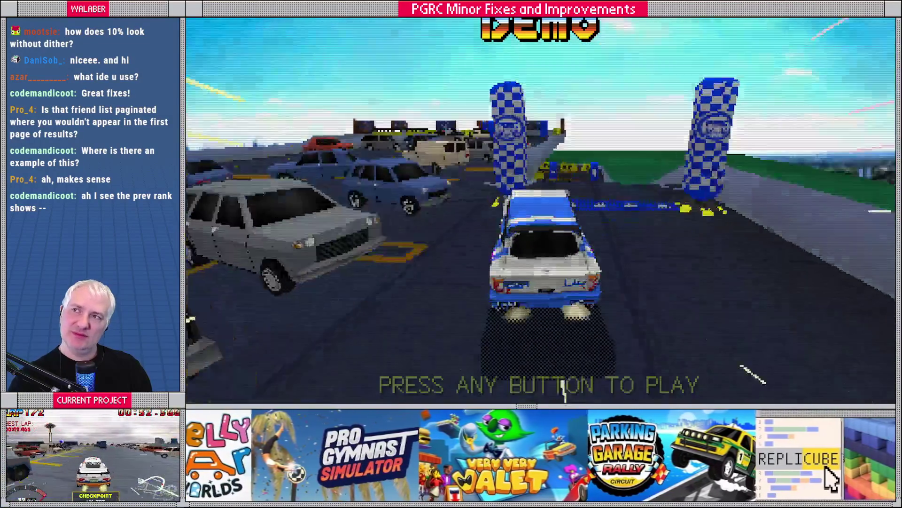
Give the Light car yellow-and-brown paint with the third livery pattern
{"action": "key", "text": "Return"}
{"action": "key", "text": "Return"}
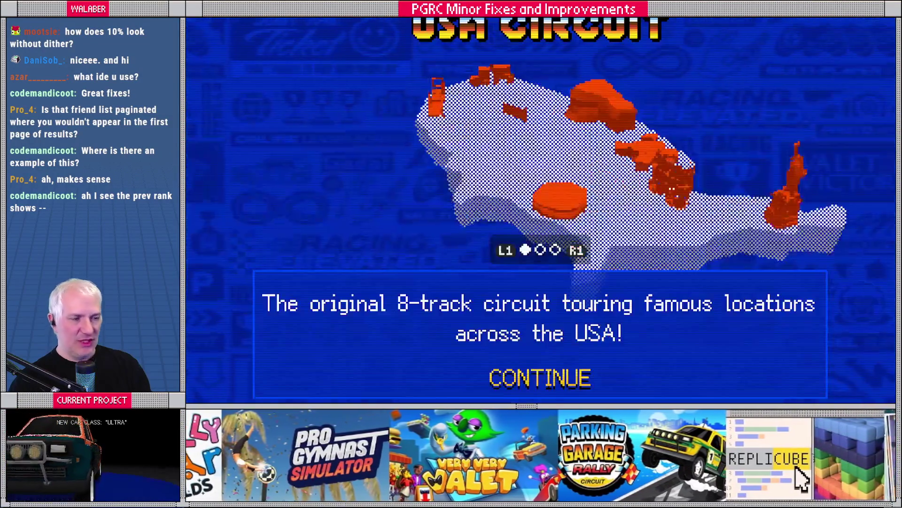
{"action": "key", "text": "Return"}
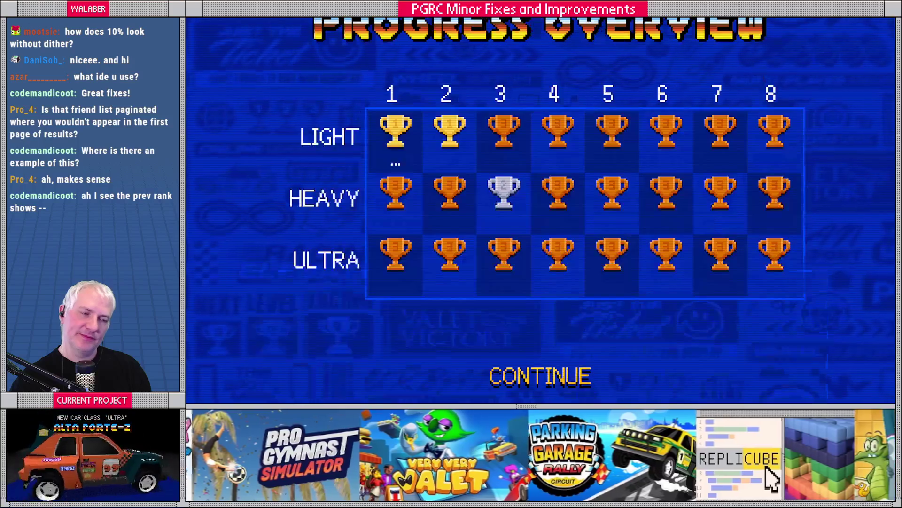
{"action": "key", "text": "Return"}
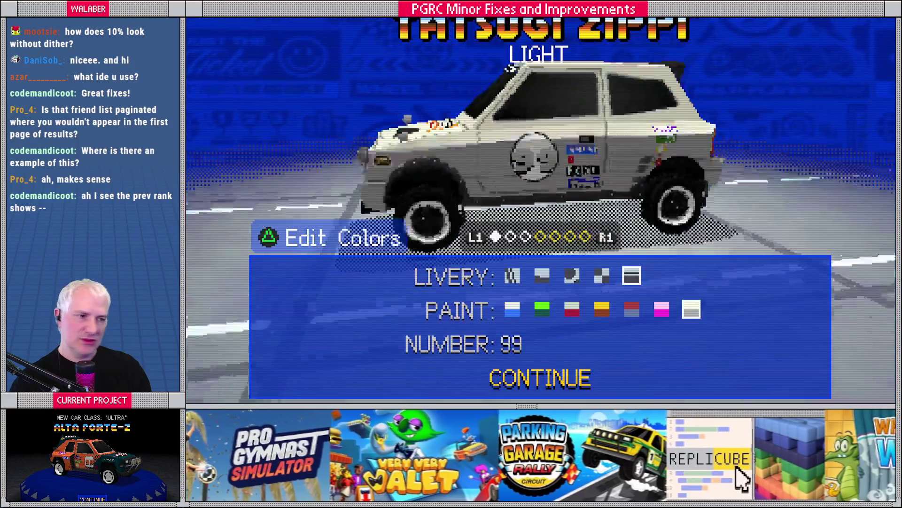
{"action": "key", "text": "Right"}
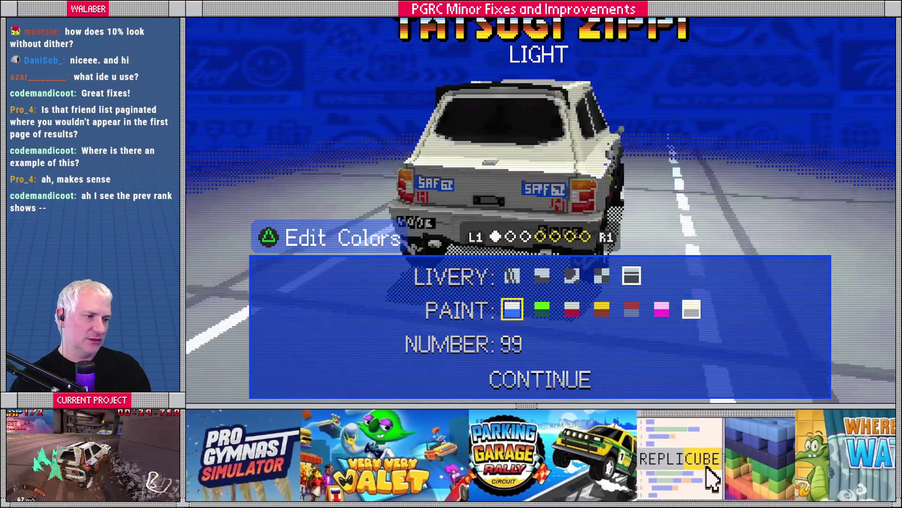
{"action": "key", "text": "Right"}
{"action": "key", "text": "Right"}
{"action": "key", "text": "Right"}
{"action": "key", "text": "Up"}
{"action": "key", "text": "Right"}
{"action": "key", "text": "Right"}
{"action": "key", "text": "Right"}
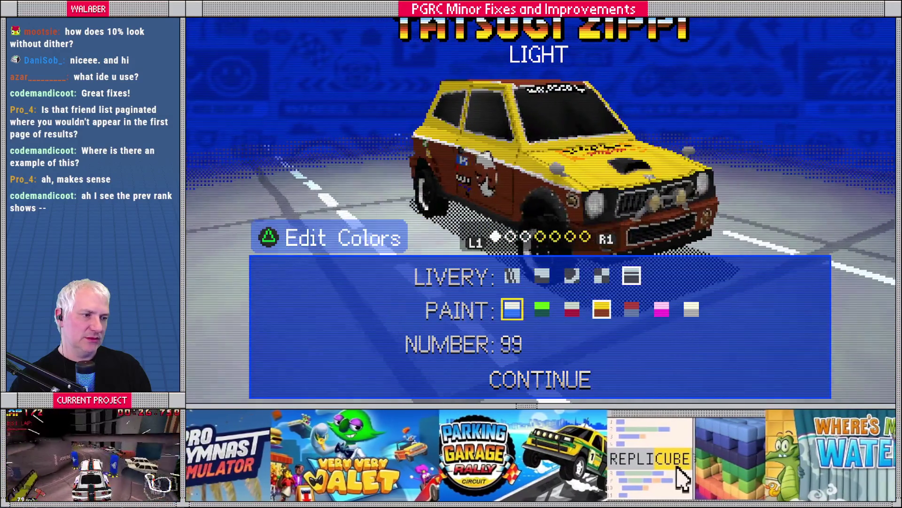
{"action": "key", "text": "Return"}
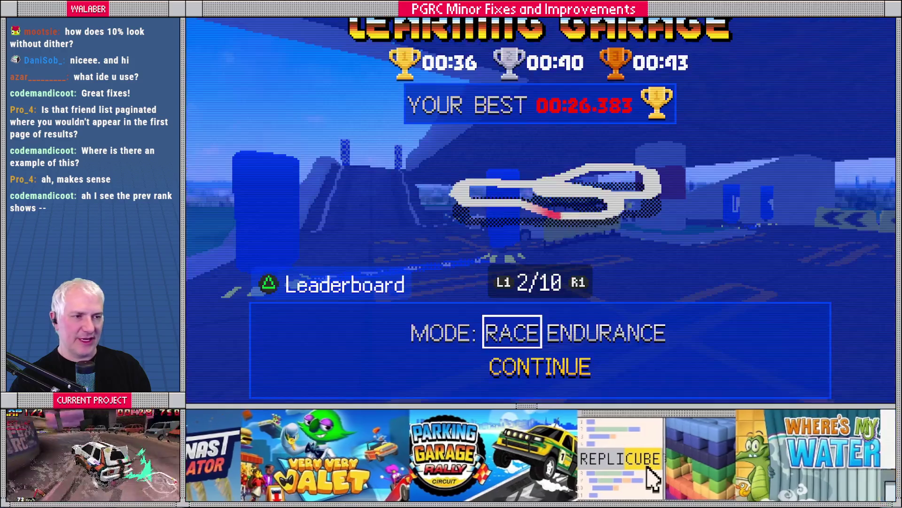
Select Mt Rushmore, check its leaderboard, and start the race
{"action": "key", "text": "Right"}
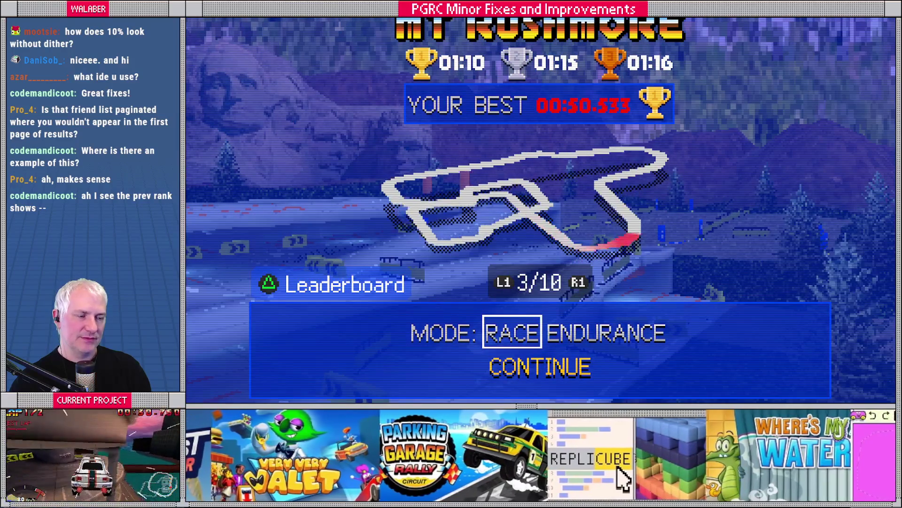
{"action": "key", "text": "l"}
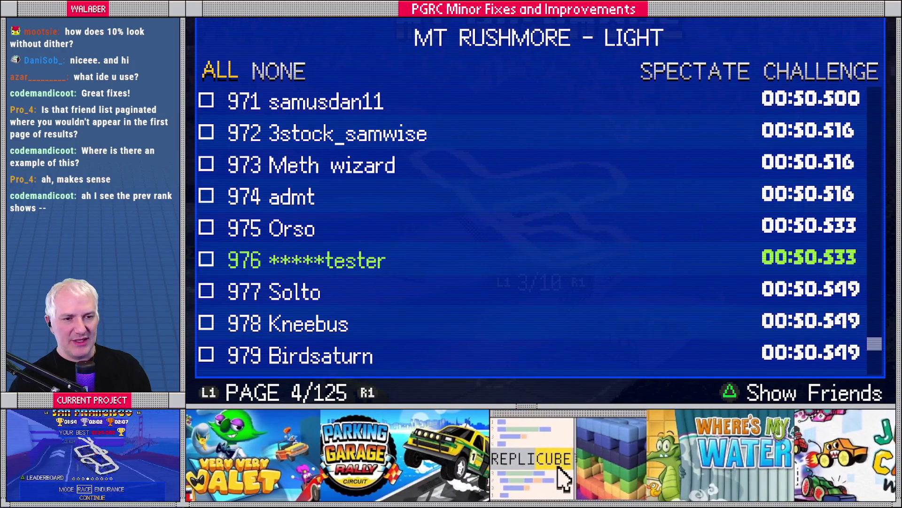
{"action": "key", "text": "Escape"}
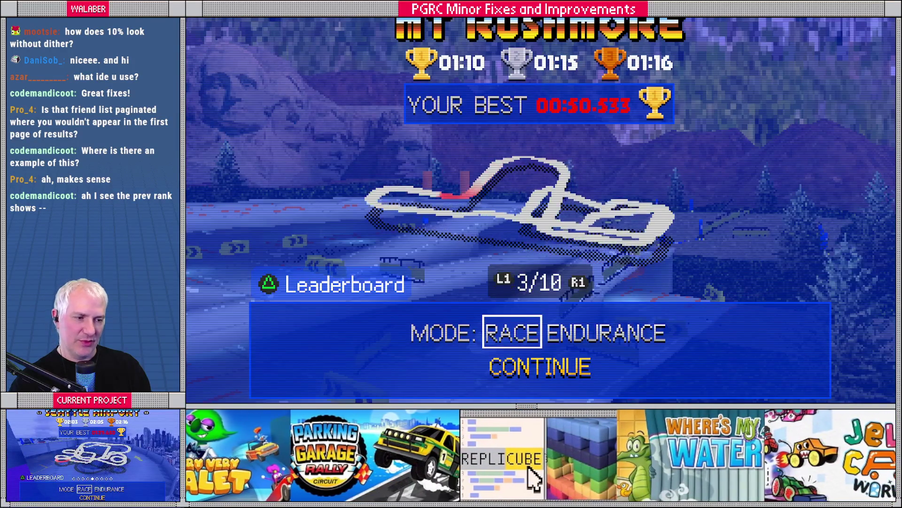
{"action": "key", "text": "Return"}
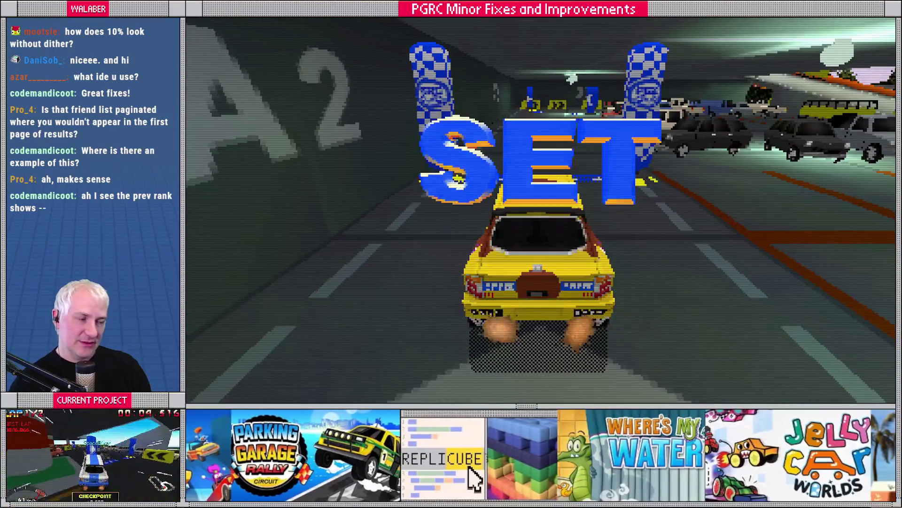
Finish the Mt Rushmore race for a 00:43.283 best time, then quit the game
{"action": "key", "text": "Up"}
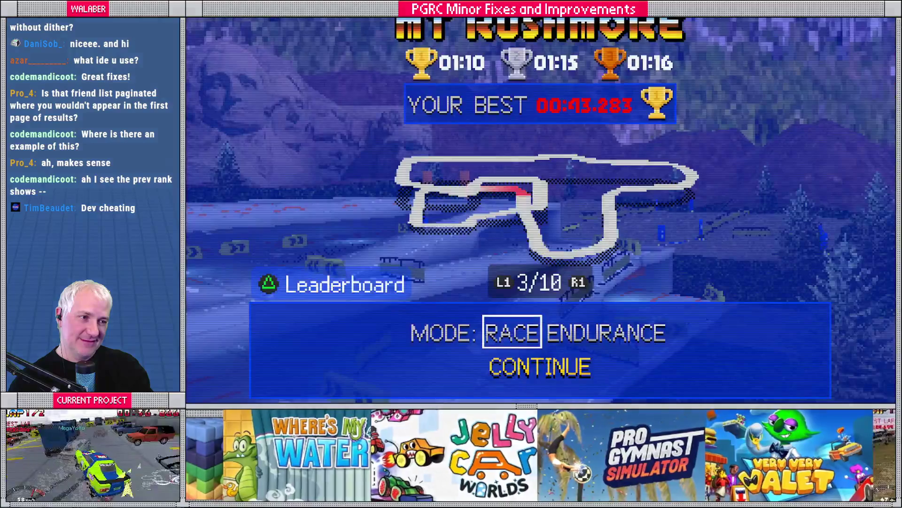
{"action": "key", "text": "Escape"}
{"action": "key", "text": "Escape"}
{"action": "key", "text": "Escape"}
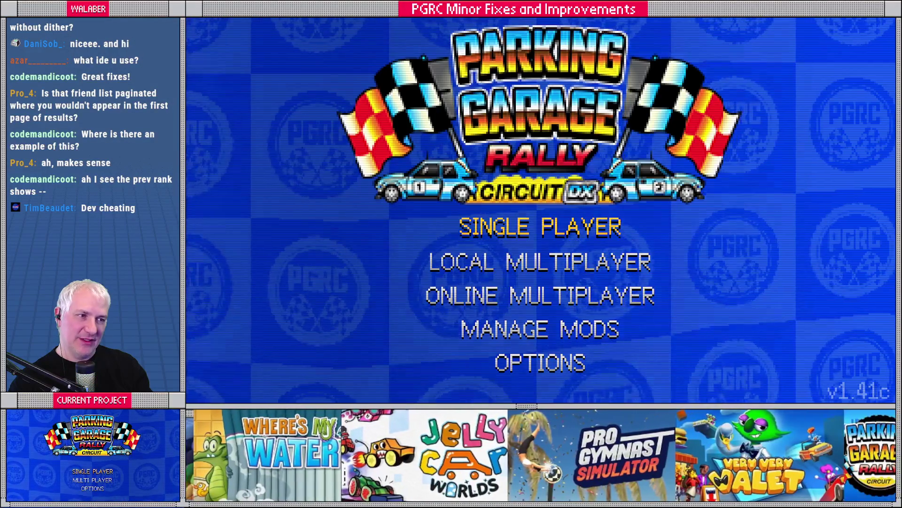
{"action": "key", "text": "Escape"}
{"action": "key", "text": "Return"}
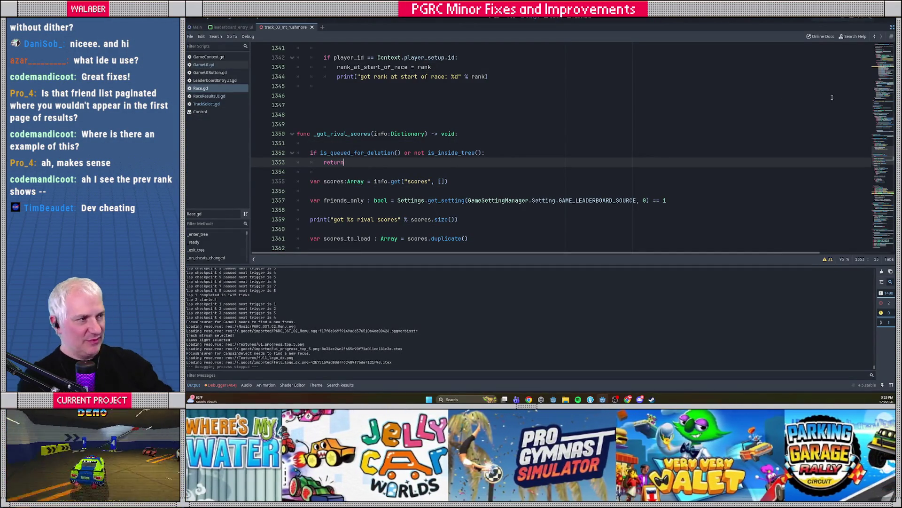
Restore Godot's side panels, then make the 'Previous rank is broken for some situations' task and link blue italic
{"action": "left_click", "coordinate": [893, 27]}
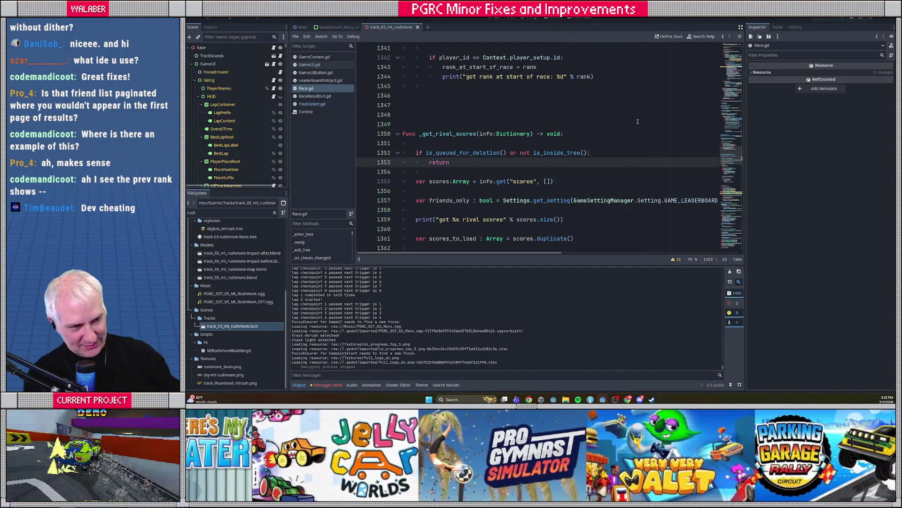
{"action": "key", "text": "alt+Tab"}
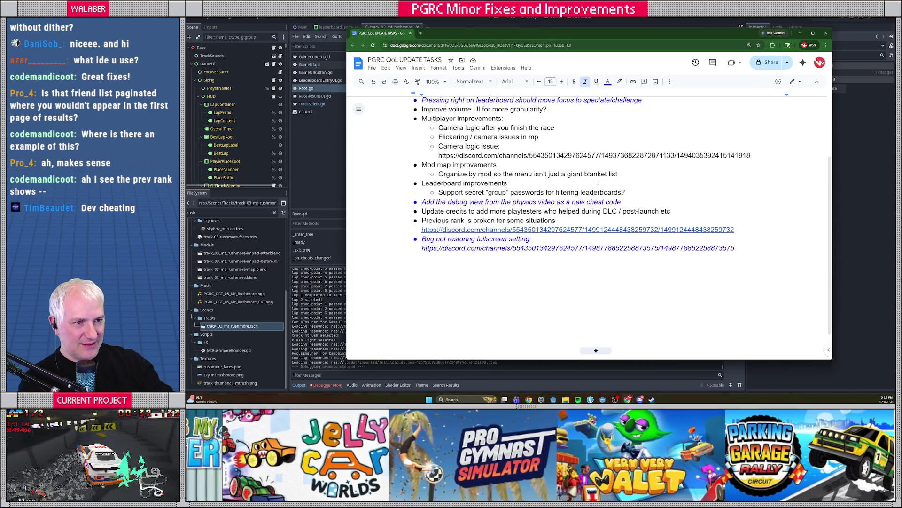
{"action": "scroll", "coordinate": [560, 178], "scroll_direction": "up", "scroll_amount": 2}
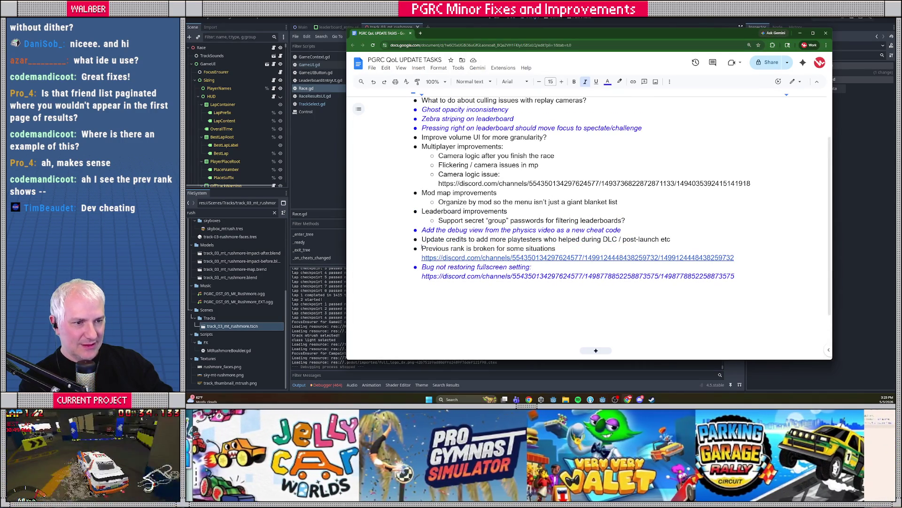
{"action": "left_click_drag", "start_coordinate": [421, 248], "coordinate": [737, 259]}
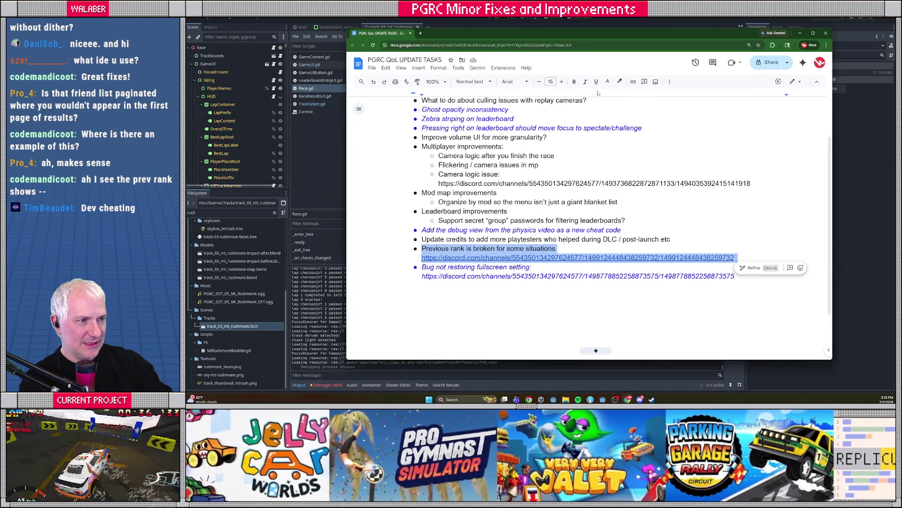
{"action": "left_click", "coordinate": [608, 82]}
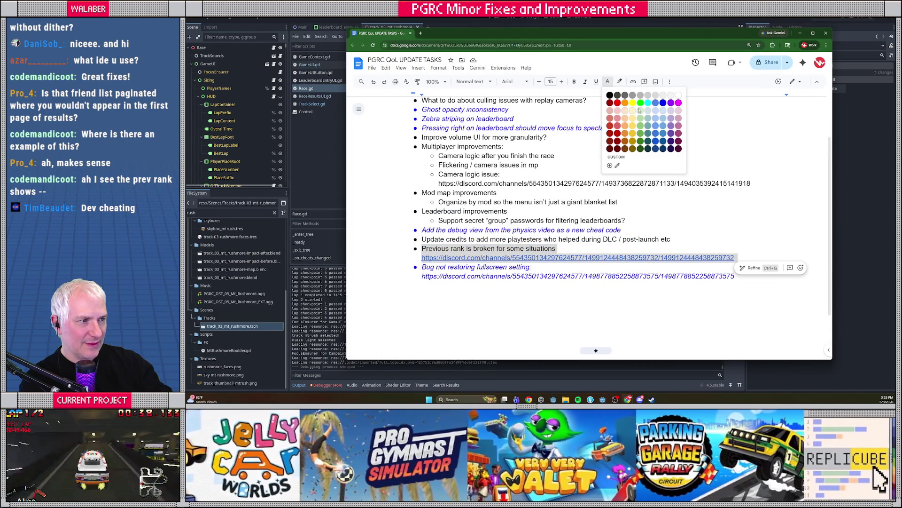
{"action": "left_click", "coordinate": [663, 103]}
{"action": "key", "text": "ctrl+i"}
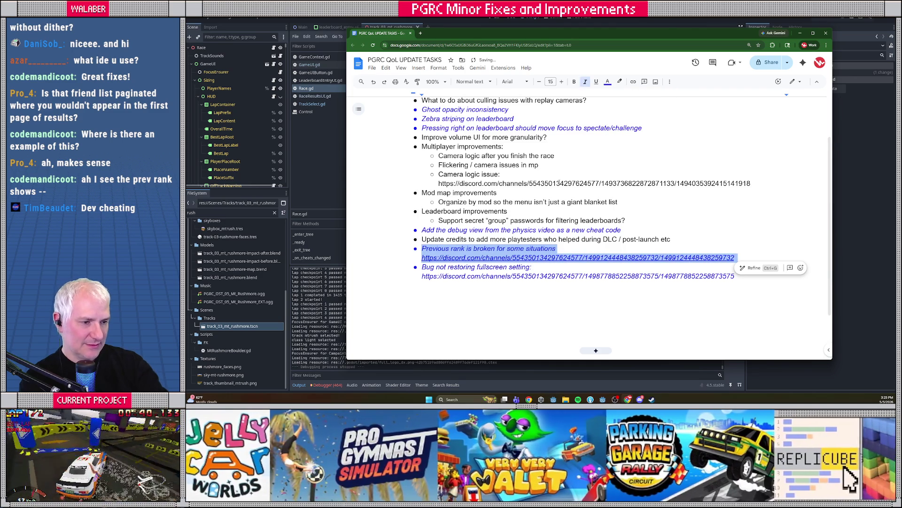
{"action": "left_click", "coordinate": [470, 219]}
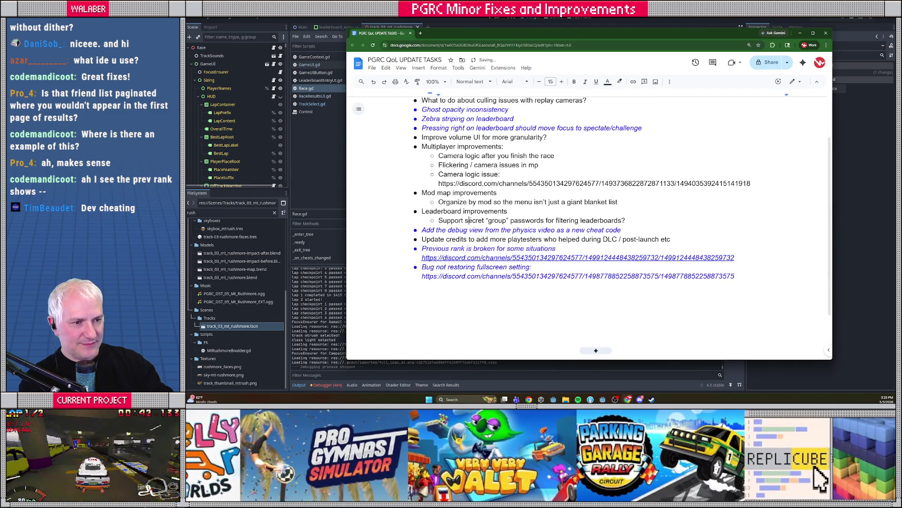
Review the mod map and leaderboard task lines, then return to the Godot script
{"action": "scroll", "coordinate": [469, 220], "scroll_direction": "up", "scroll_amount": 1}
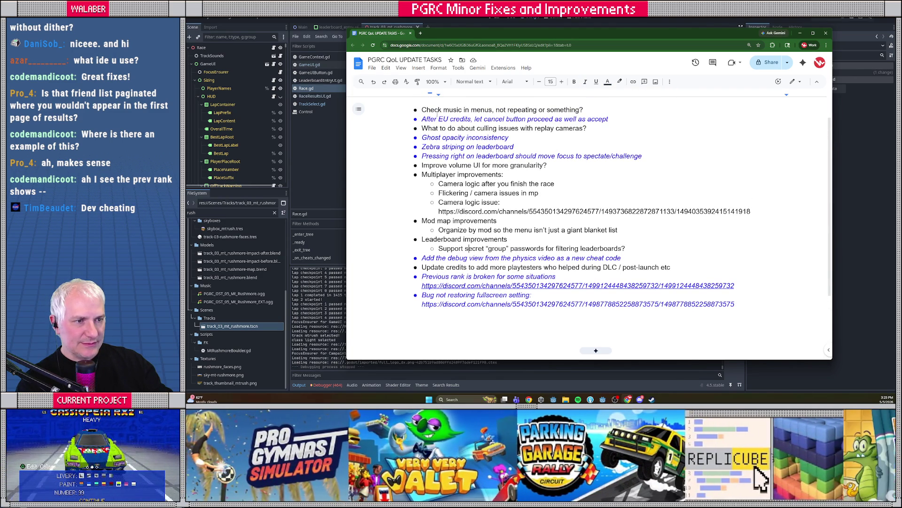
{"action": "mouse_move", "coordinate": [421, 165]}
{"action": "left_mouse_down"}
{"action": "mouse_move", "coordinate": [550, 166]}
{"action": "mouse_move", "coordinate": [574, 175]}
{"action": "mouse_move", "coordinate": [581, 240]}
{"action": "left_mouse_up"}
{"action": "left_click", "coordinate": [434, 222]}
{"action": "mouse_move", "coordinate": [435, 224]}
{"action": "left_mouse_down"}
{"action": "mouse_move", "coordinate": [620, 237]}
{"action": "mouse_move", "coordinate": [655, 264]}
{"action": "left_mouse_up"}
{"action": "mouse_move", "coordinate": [421, 239]}
{"action": "left_mouse_down"}
{"action": "mouse_move", "coordinate": [655, 271]}
{"action": "mouse_move", "coordinate": [627, 252]}
{"action": "mouse_move", "coordinate": [423, 233]}
{"action": "mouse_move", "coordinate": [403, 241]}
{"action": "left_mouse_up"}
{"action": "left_click", "coordinate": [497, 211]}
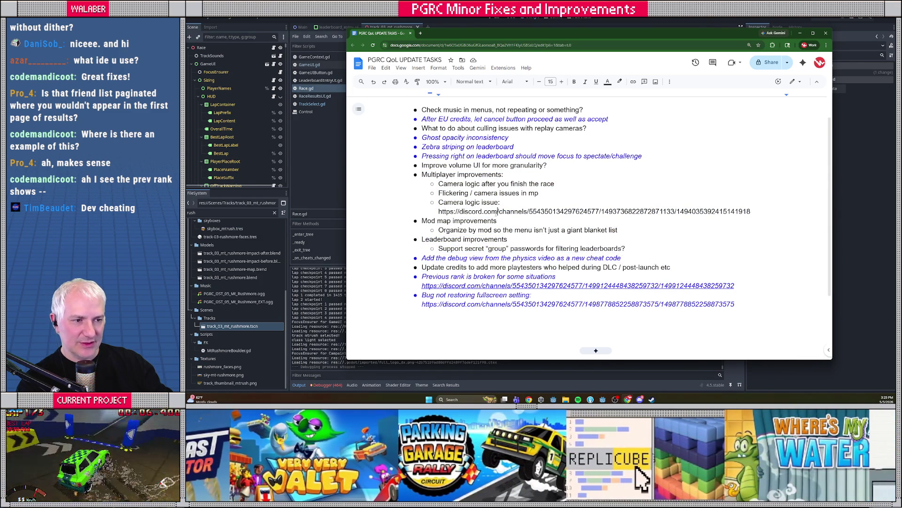
{"action": "key", "text": "alt+Tab"}
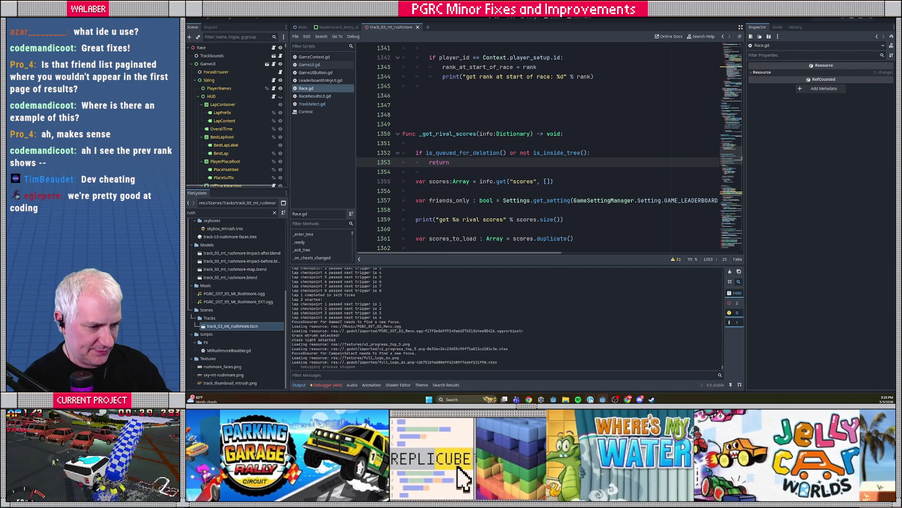
Review the diff in Fork and discard the track_03_mt_rushmore.tscn changes, keeping Race.gd
{"action": "key", "text": "alt+Tab"}
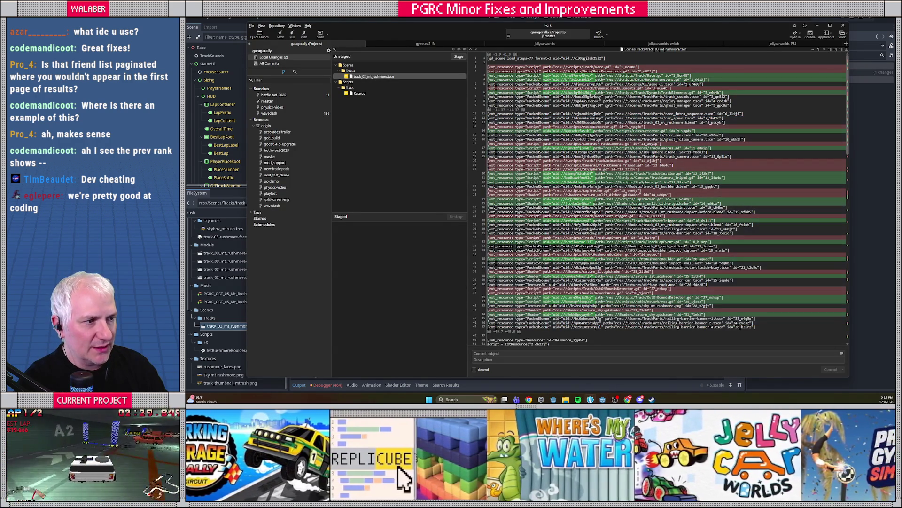
{"action": "scroll", "coordinate": [592, 151], "scroll_direction": "down", "scroll_amount": 10}
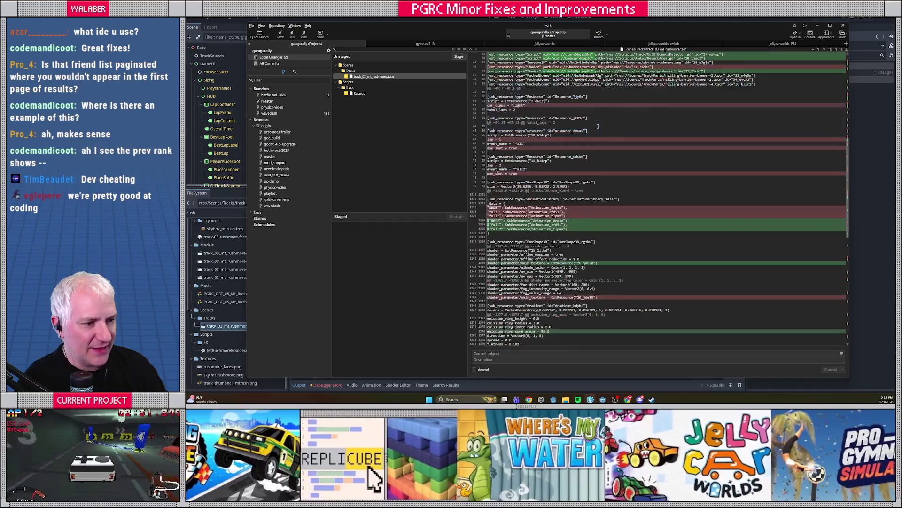
{"action": "scroll", "coordinate": [592, 150], "scroll_direction": "down", "scroll_amount": 10}
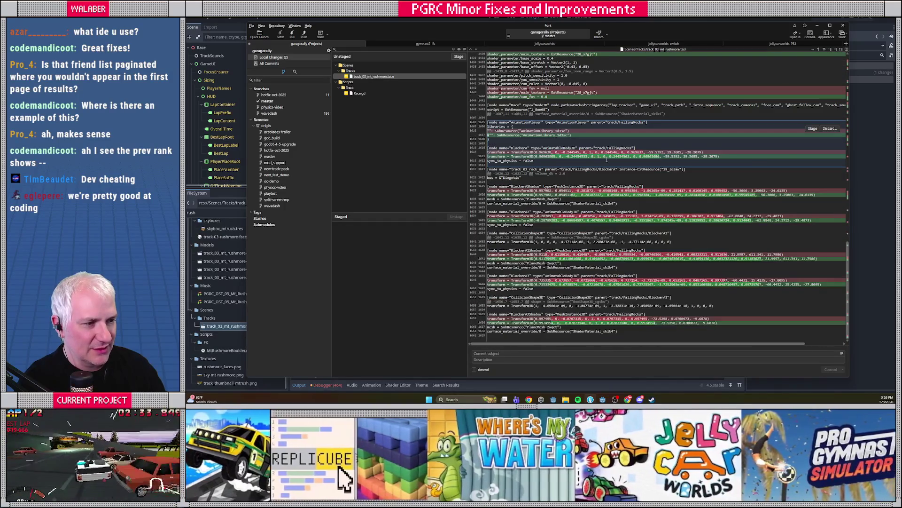
{"action": "scroll", "coordinate": [609, 159], "scroll_direction": "up", "scroll_amount": 20}
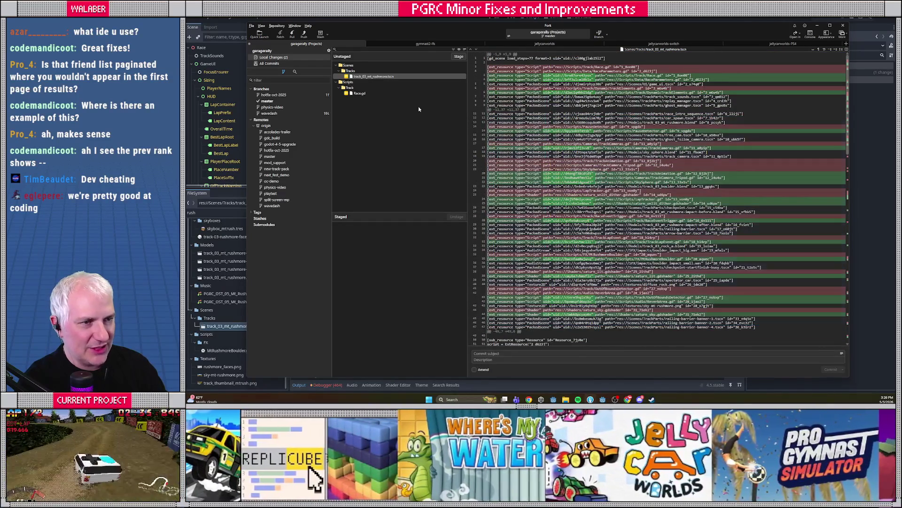
{"action": "right_click", "coordinate": [388, 77]}
{"action": "left_click", "coordinate": [403, 120]}
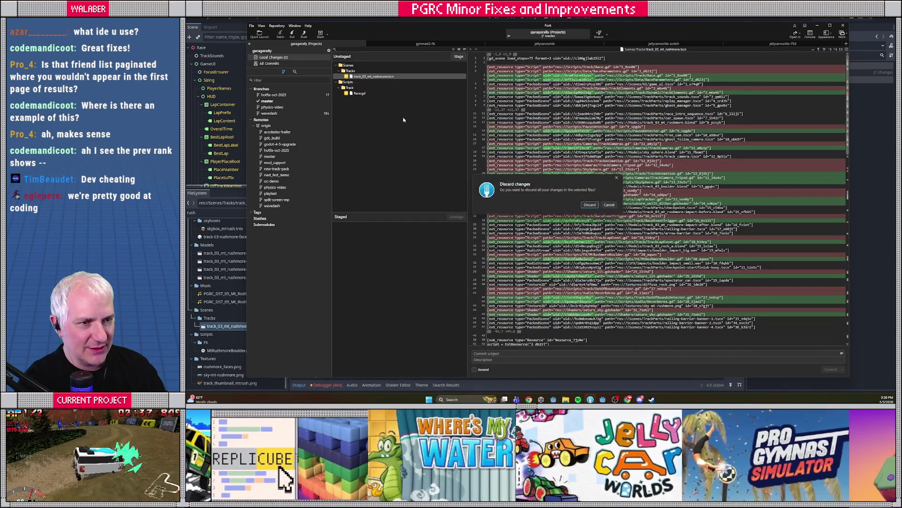
{"action": "key", "text": "Return"}
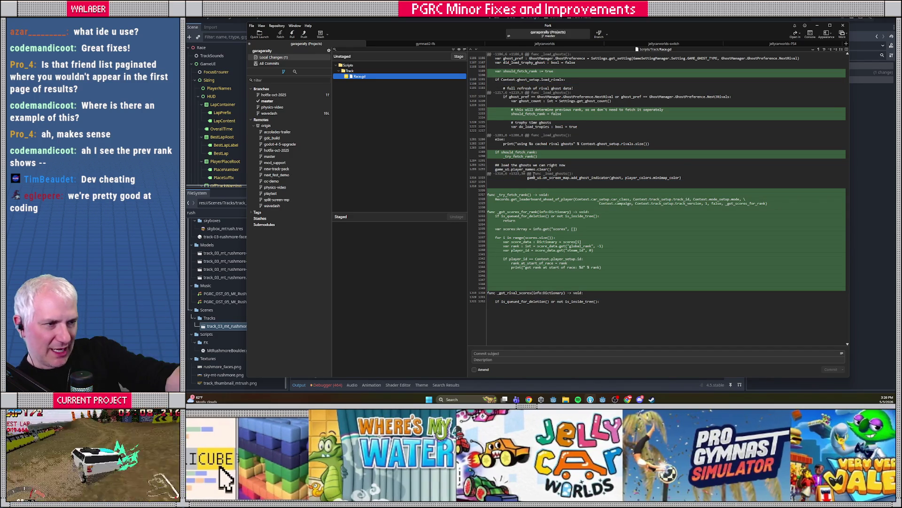
Stage Race.gd and commit it with the 'fix for not fetching previous rank…' message
{"action": "left_click", "coordinate": [457, 57]}
{"action": "type", "text": "fix for not f"}
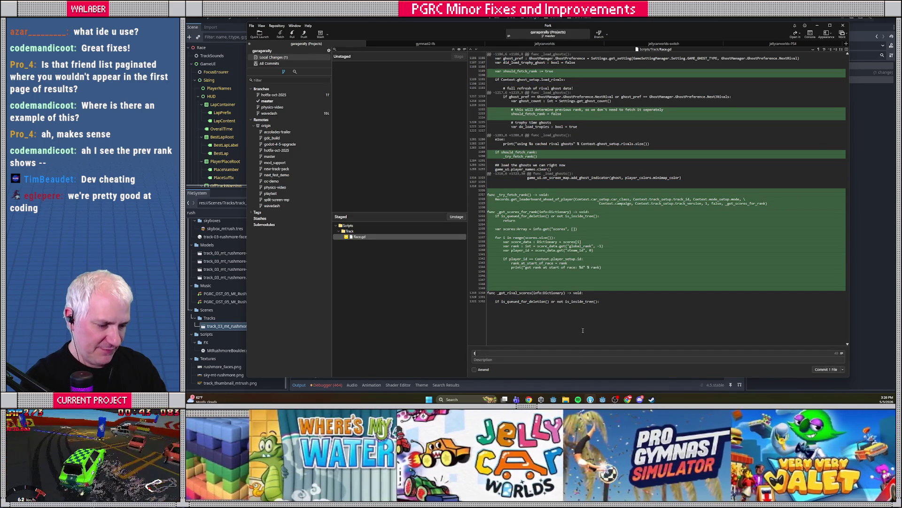
{"action": "type", "text": "etch"}
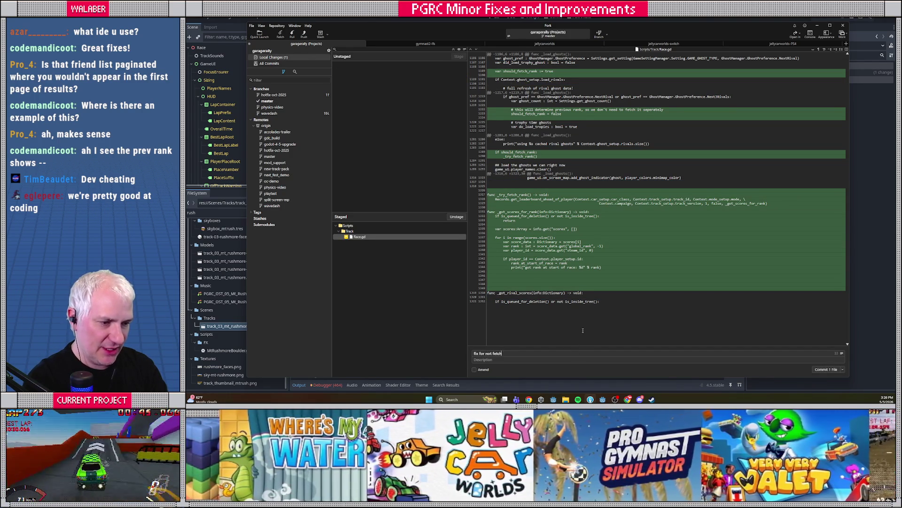
{"action": "type", "text": "ing previous rank"}
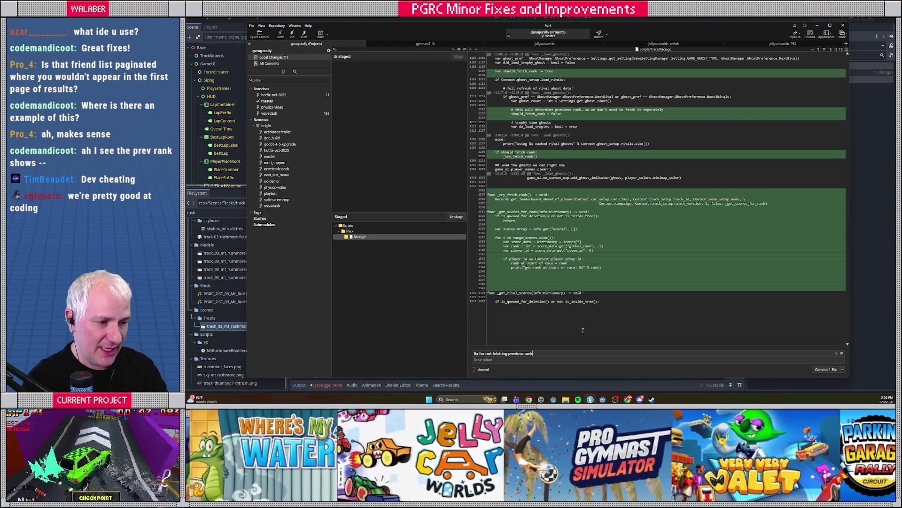
{"action": "type", "text": " when "}
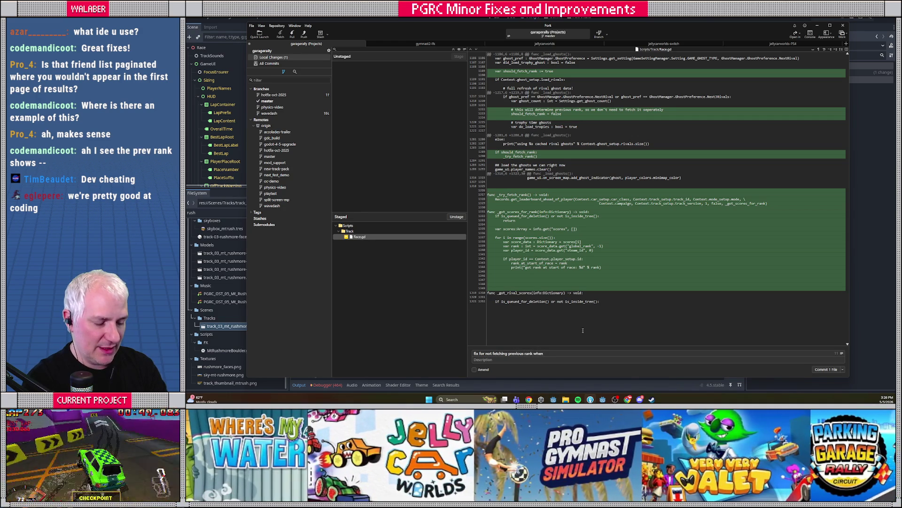
{"action": "type", "text": "setting"}
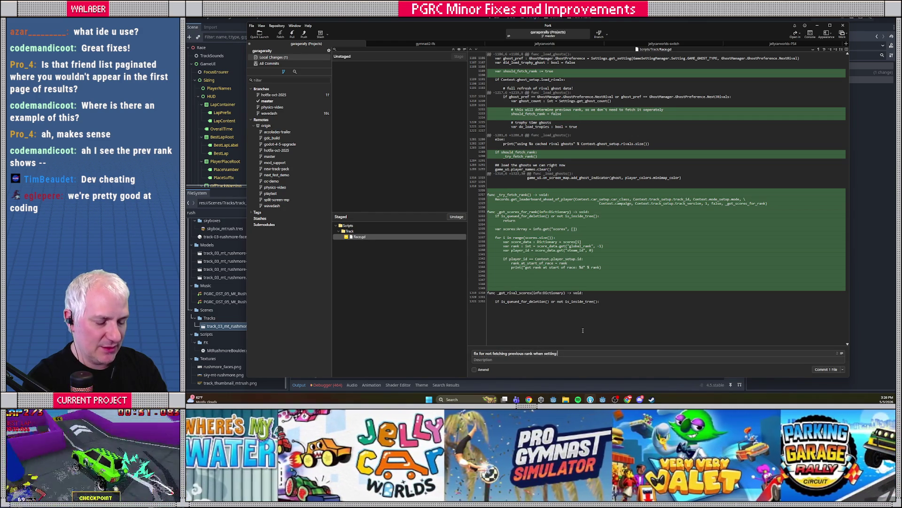
{"action": "type", "text": " for rivals was set to"}
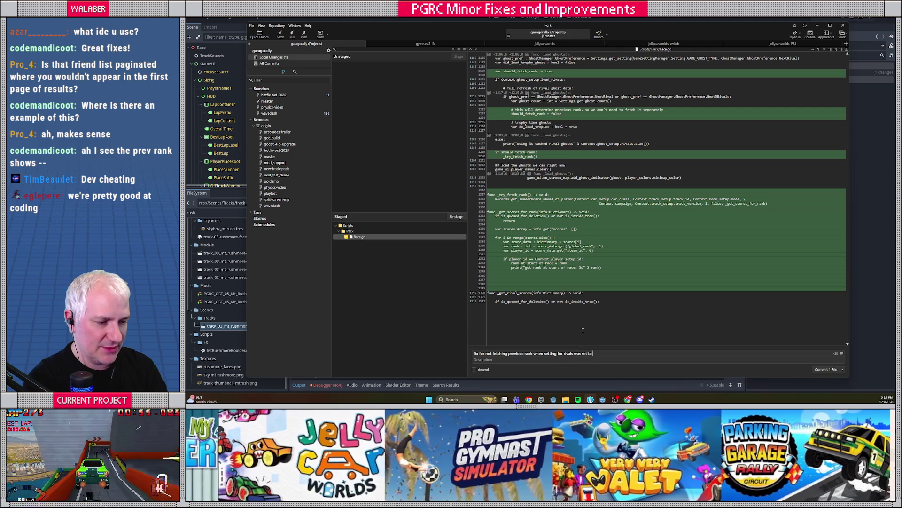
{"action": "type", "text": " not load any rival ghosts lol"}
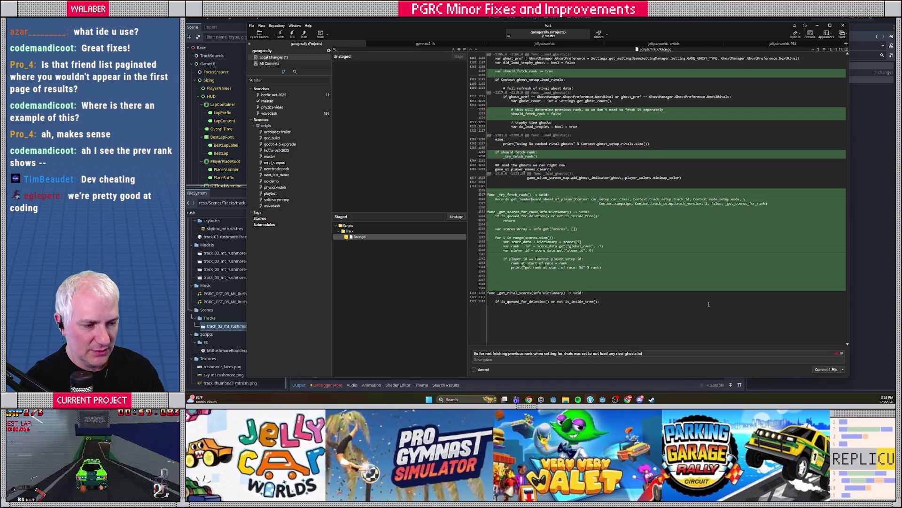
{"action": "left_click", "coordinate": [823, 370]}
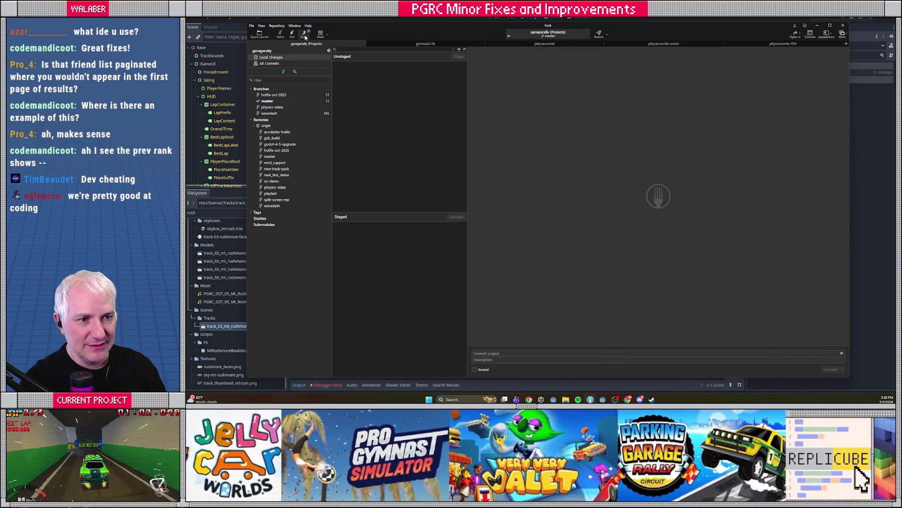
Push master to origin and view master's commit history
{"action": "left_click", "coordinate": [305, 36]}
{"action": "key", "text": "Return"}
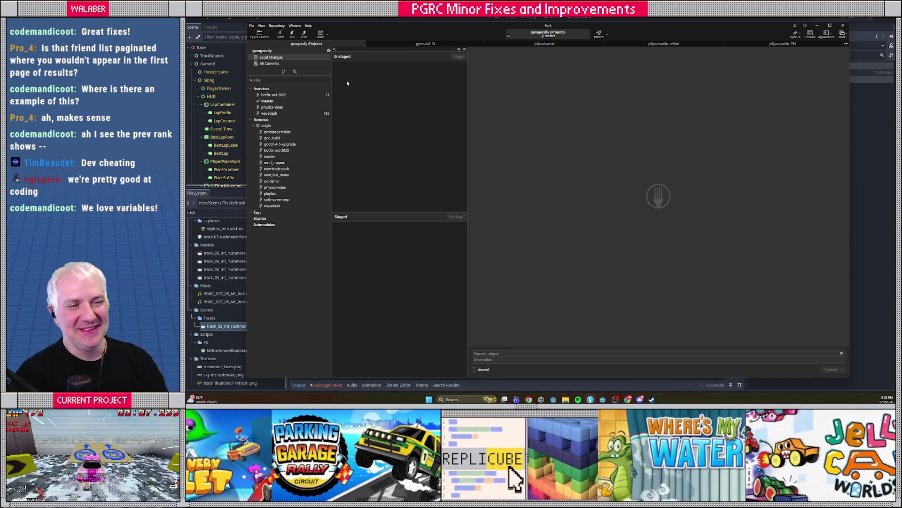
{"action": "left_click", "coordinate": [324, 101]}
{"action": "key", "text": "alt+Tab"}
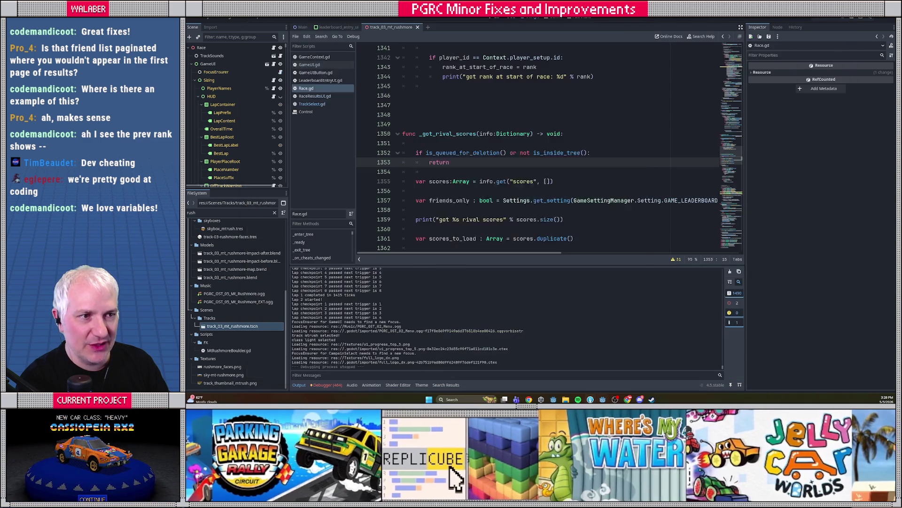
Reload the externally changed files from disk and look through GameMain.gd
{"action": "left_click", "coordinate": [540, 249]}
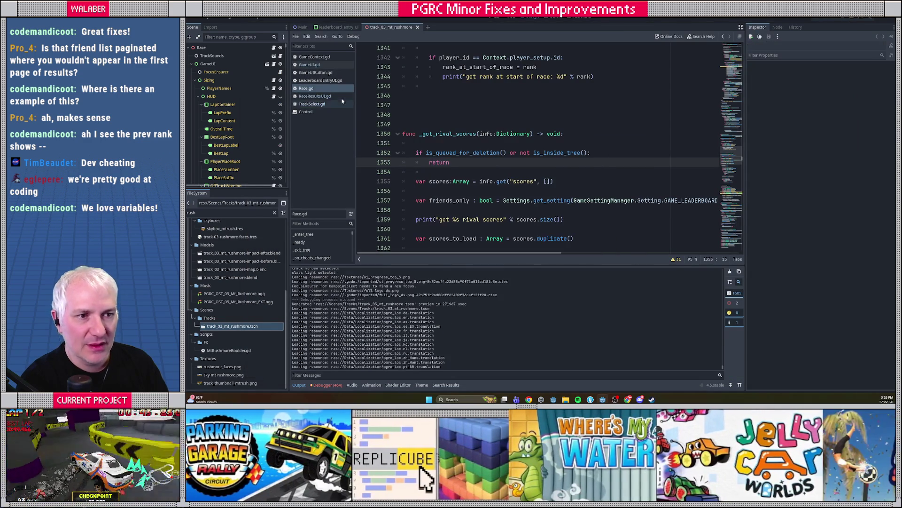
{"action": "left_click", "coordinate": [312, 112]}
{"action": "key", "text": "ctrl+w"}
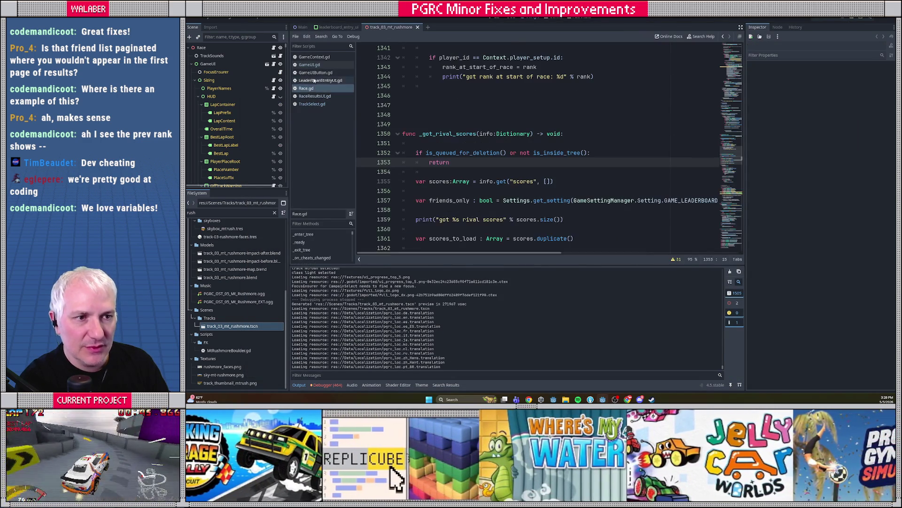
{"action": "key", "text": "ctrl+alt+o"}
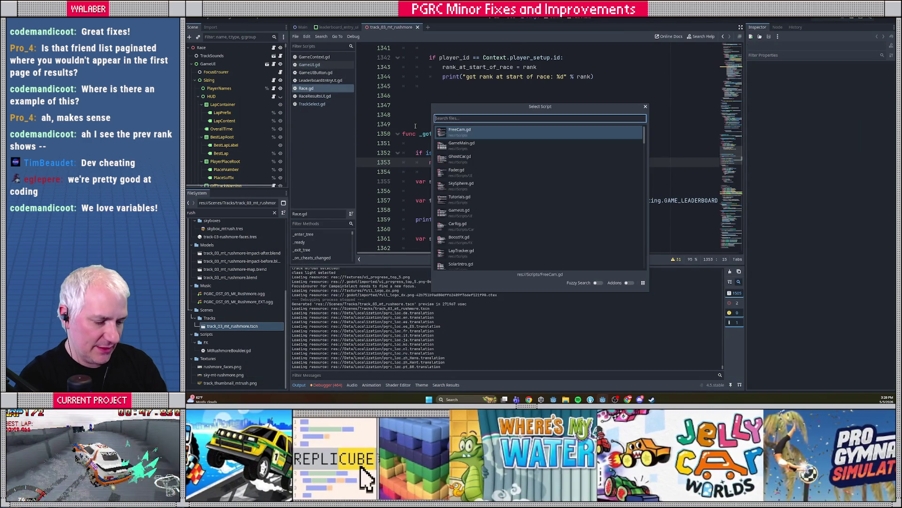
{"action": "type", "text": "main"}
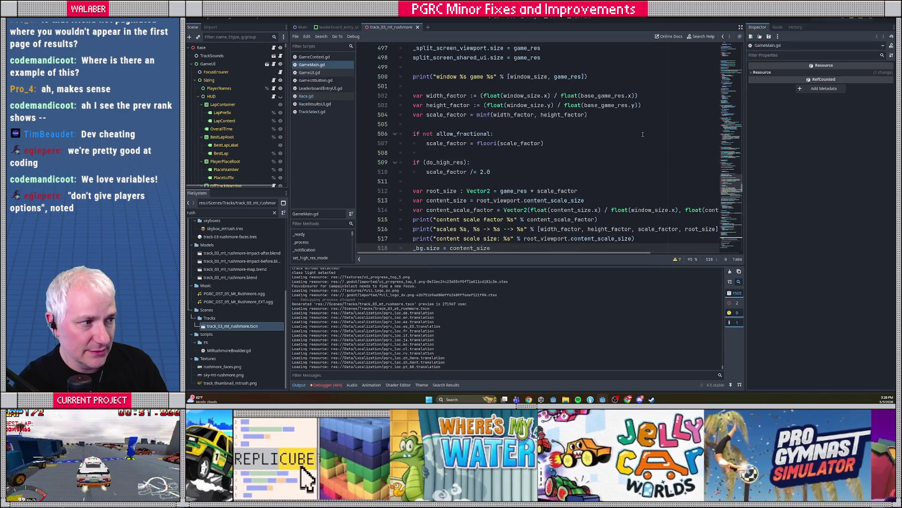
{"action": "mouse_move", "coordinate": [732, 183]}
{"action": "left_mouse_down"}
{"action": "mouse_move", "coordinate": [733, 55]}
{"action": "mouse_move", "coordinate": [733, 64]}
{"action": "left_mouse_up"}
{"action": "scroll", "coordinate": [507, 119], "scroll_direction": "down", "scroll_amount": 10}
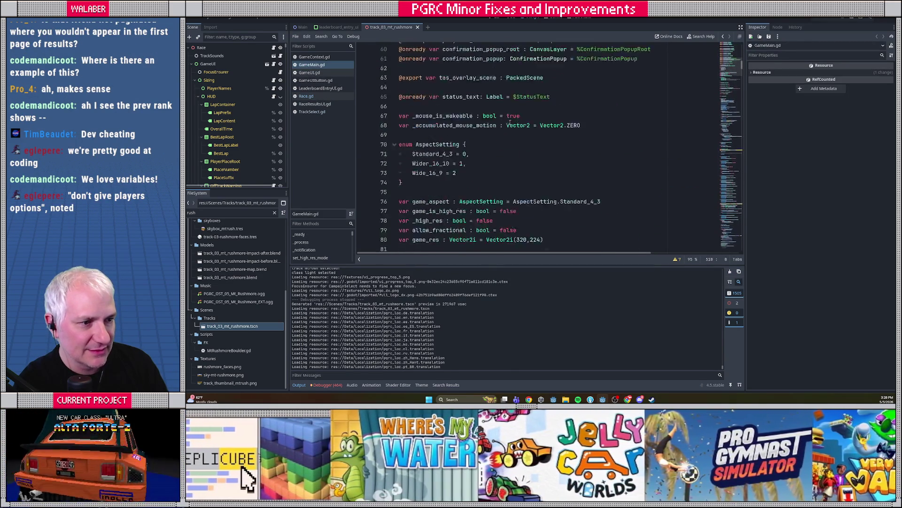
In GameStartup.gd, change GAME_VERSION to 1.42 and GAME_VERSION_STRING to "v1.42a", then save
{"action": "key", "text": "ctrl+alt+o"}
{"action": "type", "text": "startup"}
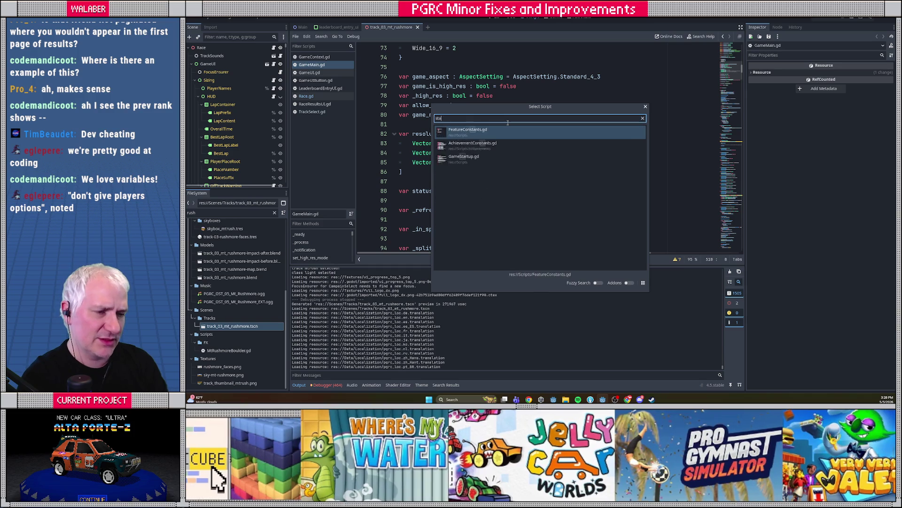
{"action": "key", "text": "Return"}
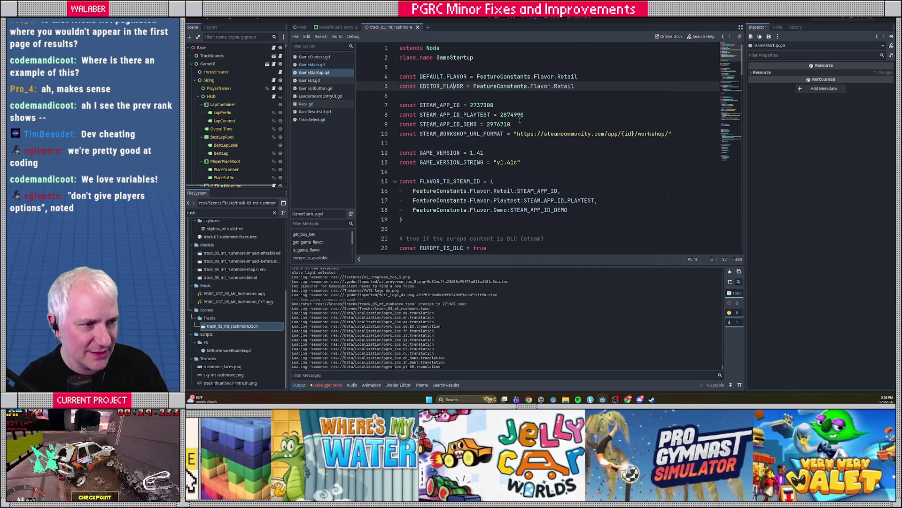
{"action": "scroll", "coordinate": [517, 122], "scroll_direction": "down", "scroll_amount": 1}
{"action": "left_click", "coordinate": [487, 124]}
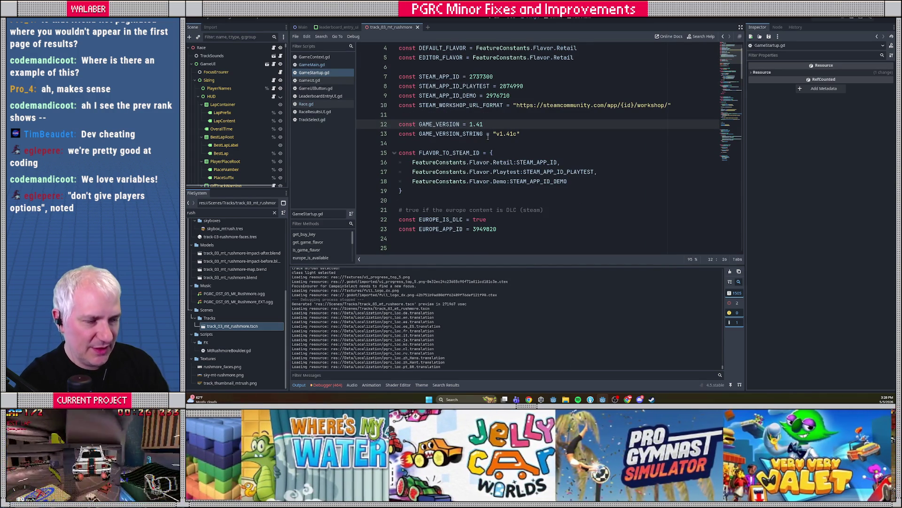
{"action": "key", "text": "BackSpace"}
{"action": "type", "text": "2"}
{"action": "key", "text": "Down"}
{"action": "key", "text": "Right"}
{"action": "key", "text": "Right"}
{"action": "key", "text": "Right"}
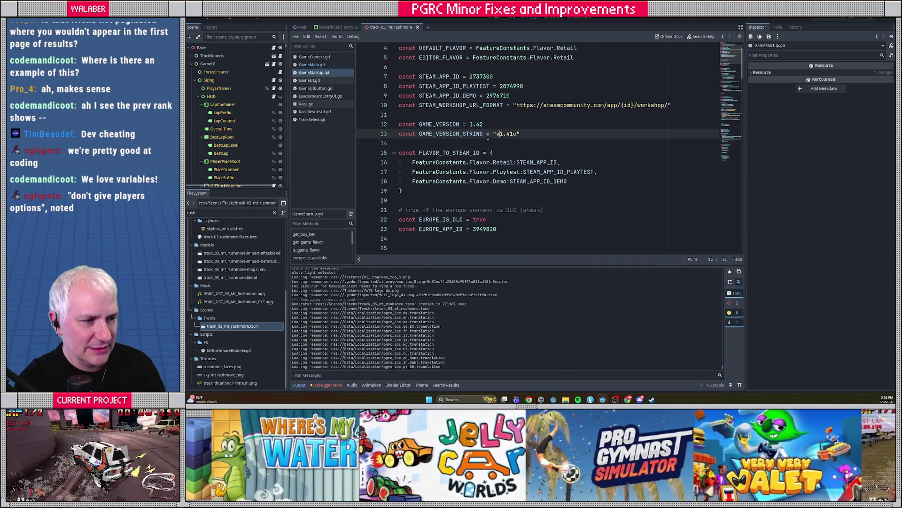
{"action": "key", "text": "BackSpace"}
{"action": "key", "text": "BackSpace"}
{"action": "type", "text": "2a"}
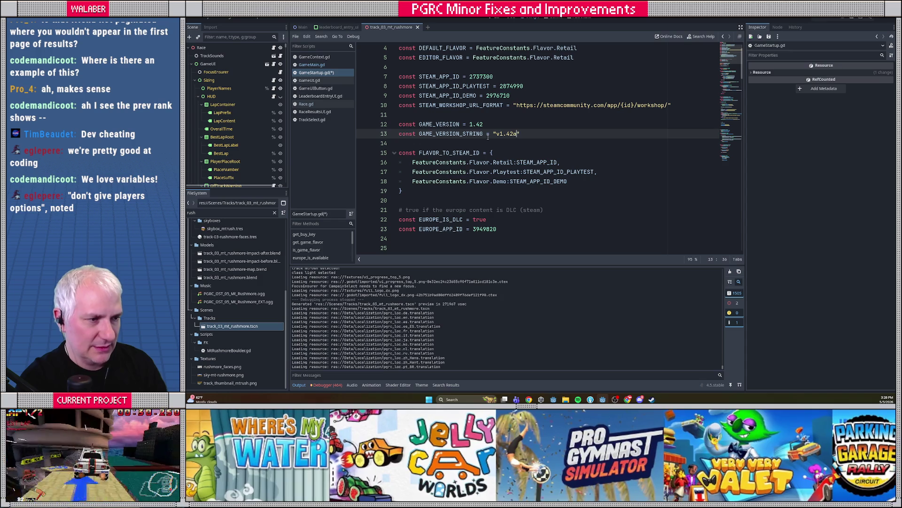
{"action": "key", "text": "ctrl+s"}
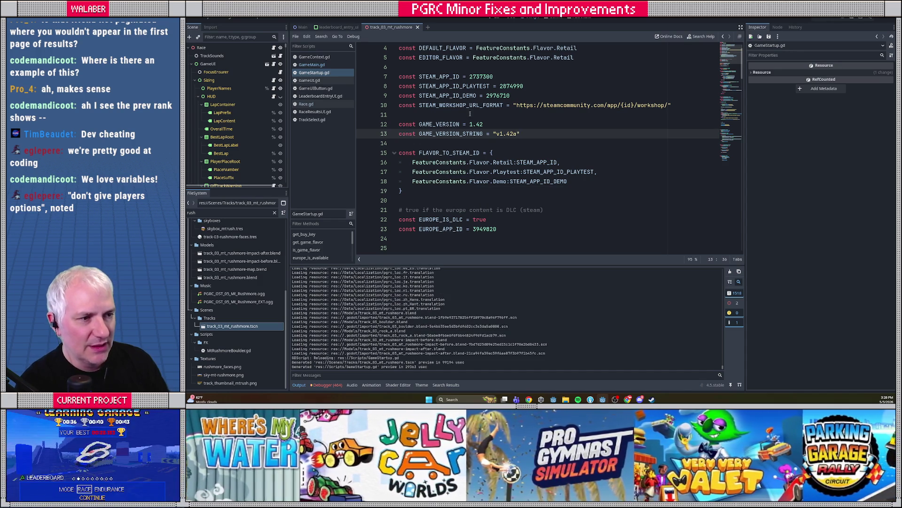
Look over the rest of GameStartup.gd around the Steam constants
{"action": "scroll", "coordinate": [470, 113], "scroll_direction": "down", "scroll_amount": 2}
{"action": "left_click", "coordinate": [462, 143]}
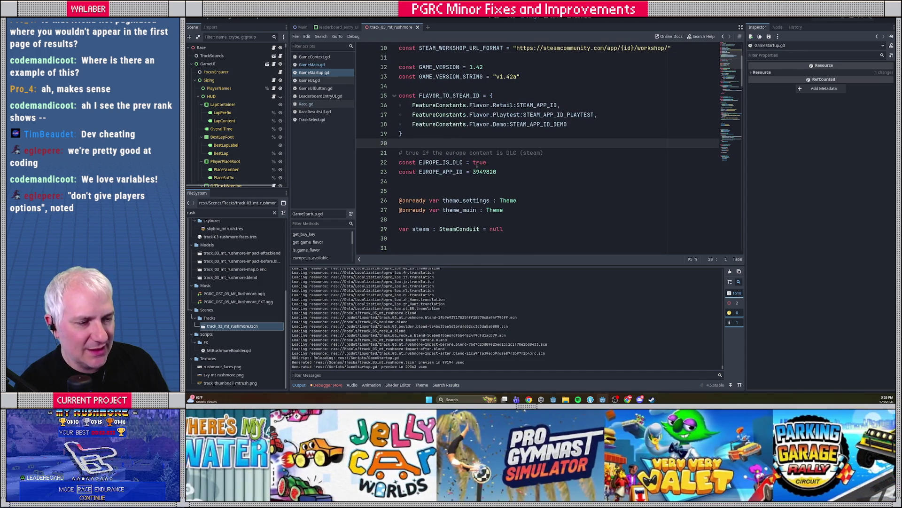
{"action": "scroll", "coordinate": [477, 164], "scroll_direction": "down", "scroll_amount": 6}
{"action": "scroll", "coordinate": [479, 170], "scroll_direction": "up", "scroll_amount": 7}
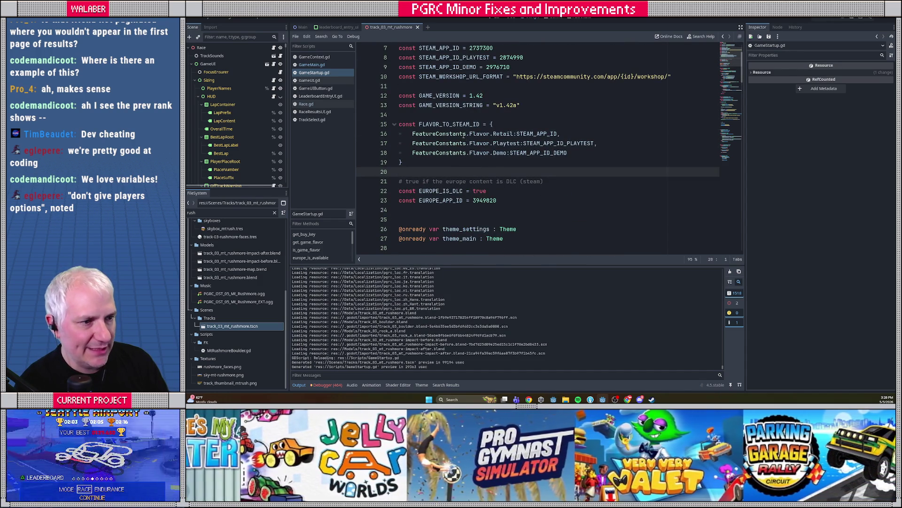
{"action": "left_click", "coordinate": [451, 112]}
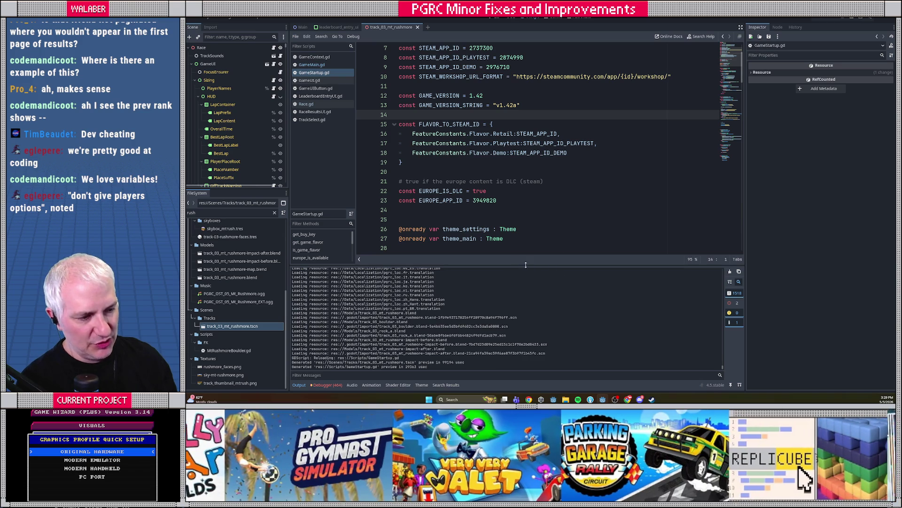
Enlarge the code editor, clear the output log, and widen the side and inspector docks
{"action": "left_click_drag", "start_coordinate": [520, 264], "coordinate": [520, 306]}
{"action": "left_click", "coordinate": [429, 172]}
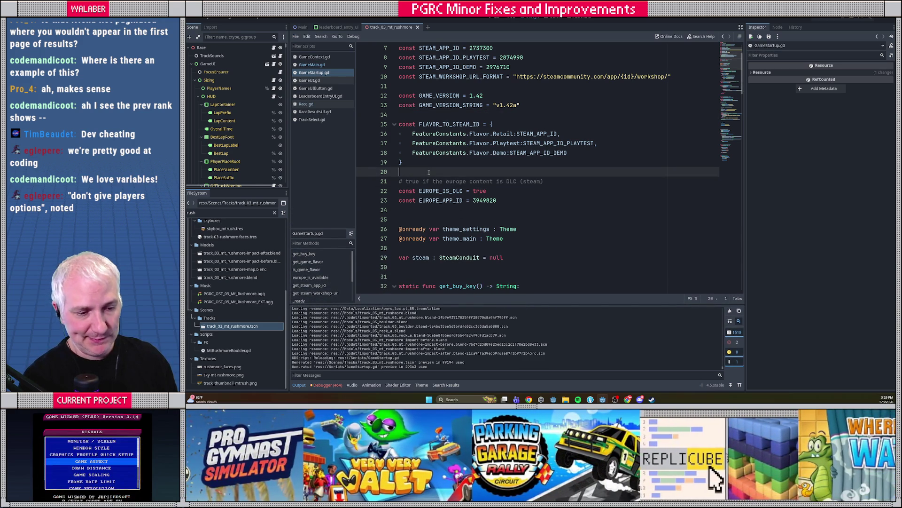
{"action": "left_click", "coordinate": [730, 311]}
{"action": "mouse_move", "coordinate": [517, 305]}
{"action": "left_mouse_down"}
{"action": "mouse_move", "coordinate": [516, 315]}
{"action": "mouse_move", "coordinate": [517, 305]}
{"action": "left_mouse_up"}
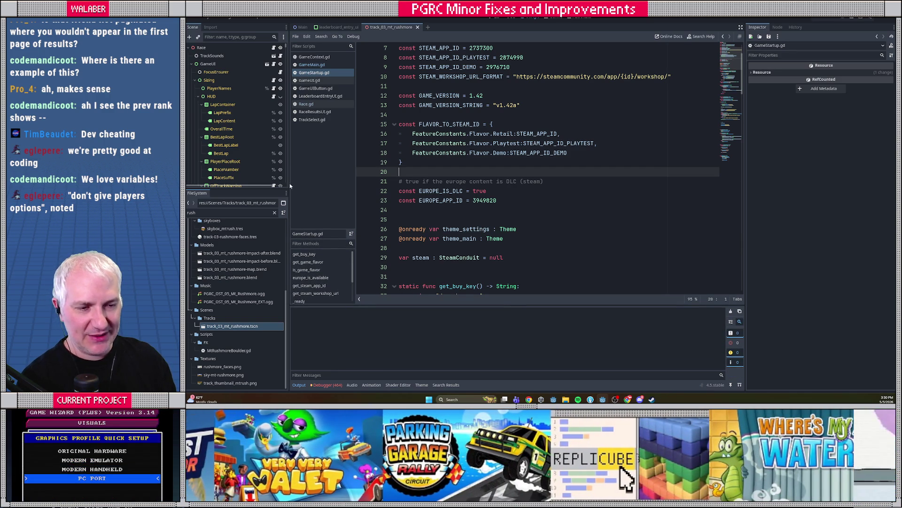
{"action": "left_click_drag", "start_coordinate": [289, 187], "coordinate": [302, 187]}
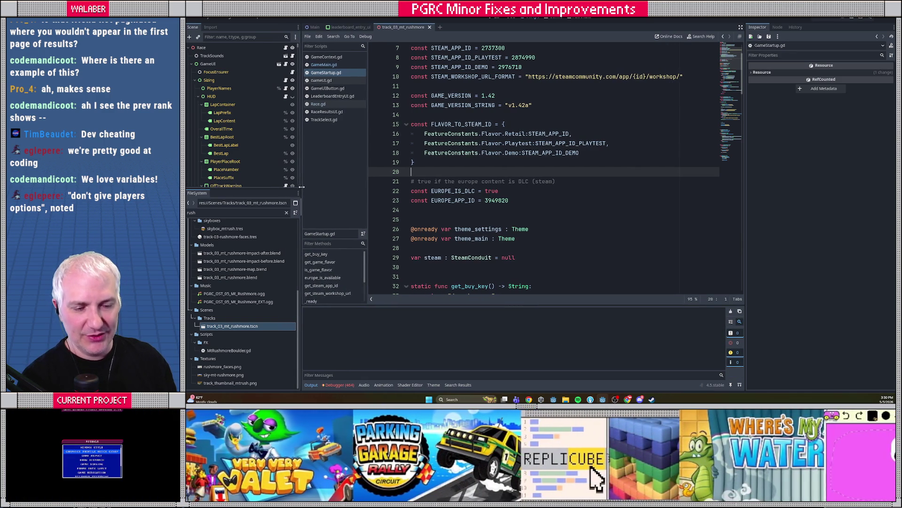
{"action": "left_click_drag", "start_coordinate": [367, 193], "coordinate": [382, 193]}
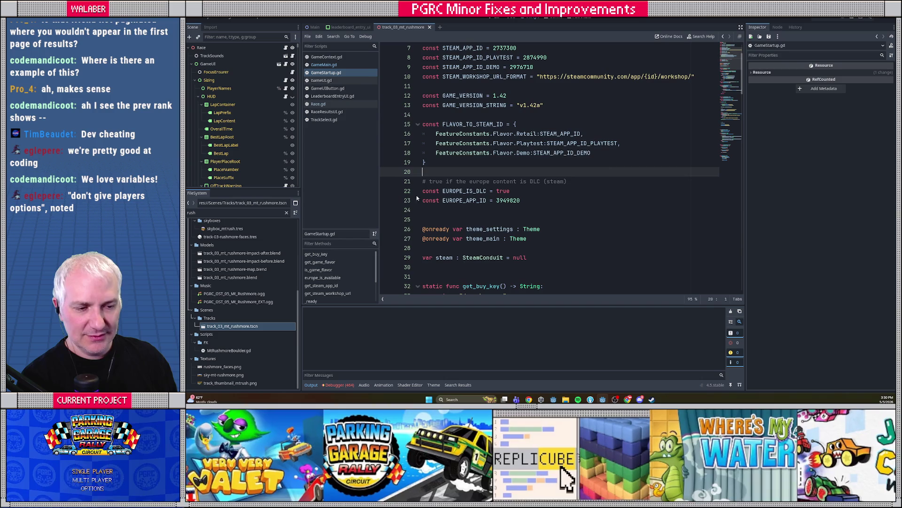
{"action": "left_click_drag", "start_coordinate": [745, 211], "coordinate": [734, 211]}
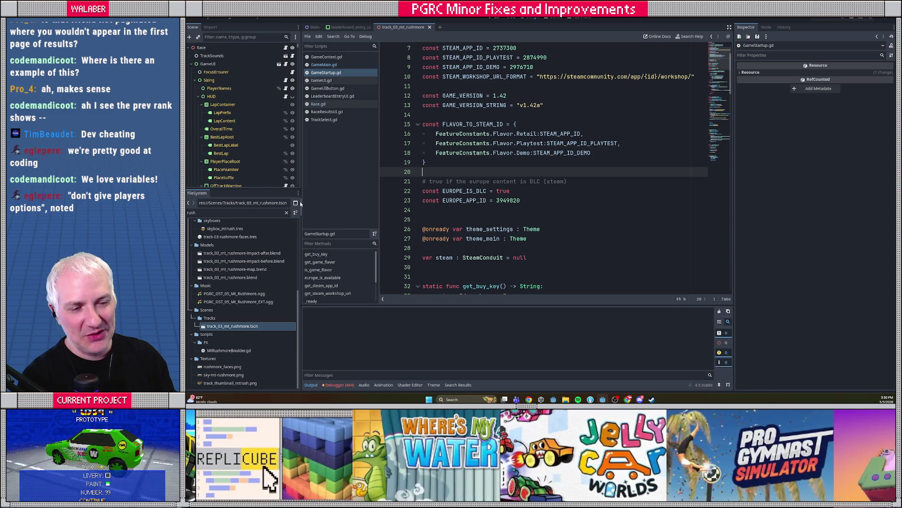
{"action": "left_click_drag", "start_coordinate": [302, 202], "coordinate": [382, 203]}
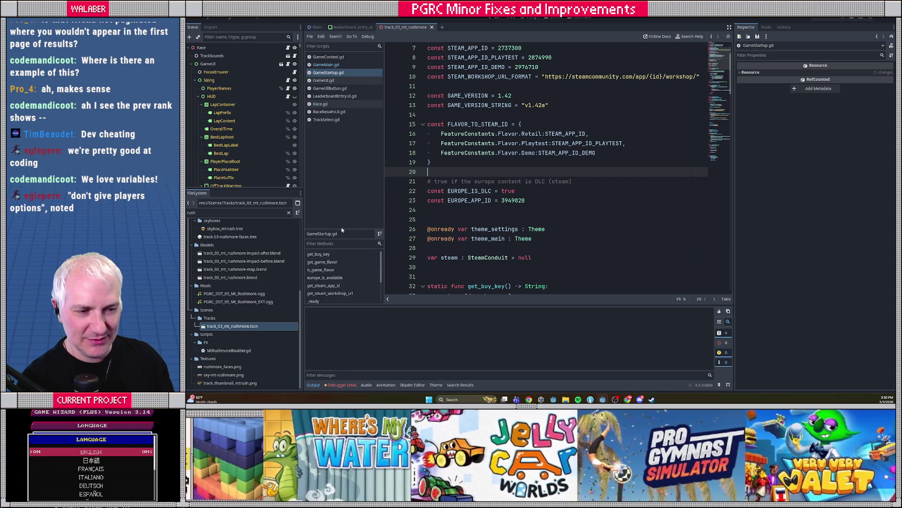
Enlarge the method list, clear the 'rush' file filter, collapse Scenes and Data, and extend the scene tree
{"action": "mouse_move", "coordinate": [342, 228]}
{"action": "left_mouse_down"}
{"action": "mouse_move", "coordinate": [342, 170]}
{"action": "mouse_move", "coordinate": [342, 181]}
{"action": "left_mouse_up"}
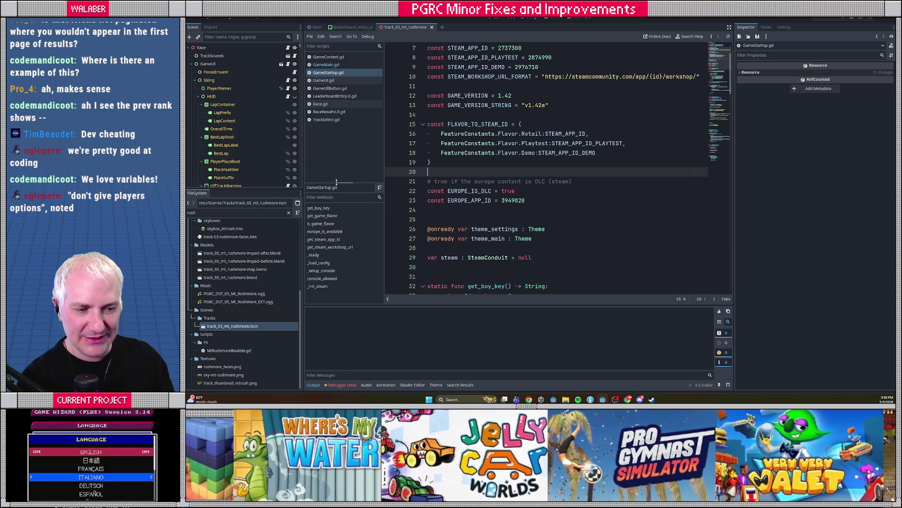
{"action": "scroll", "coordinate": [268, 277], "scroll_direction": "up", "scroll_amount": 5}
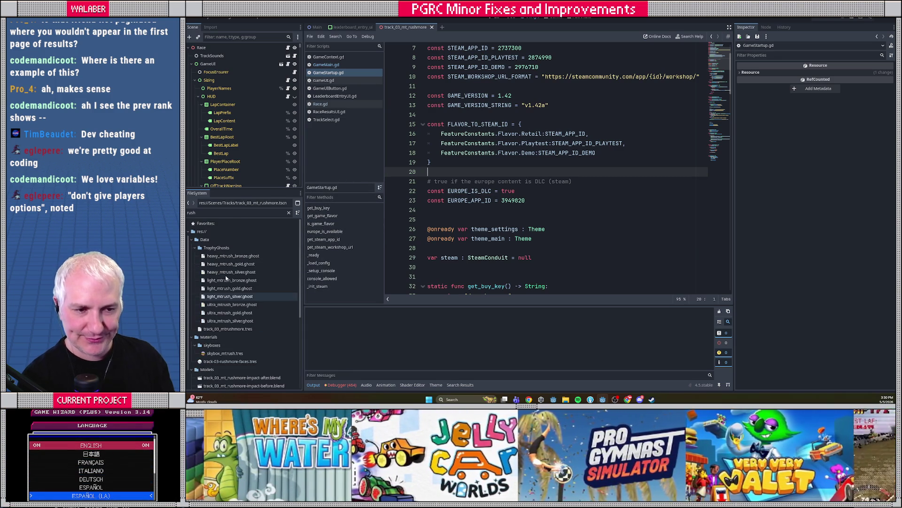
{"action": "left_click", "coordinate": [289, 213]}
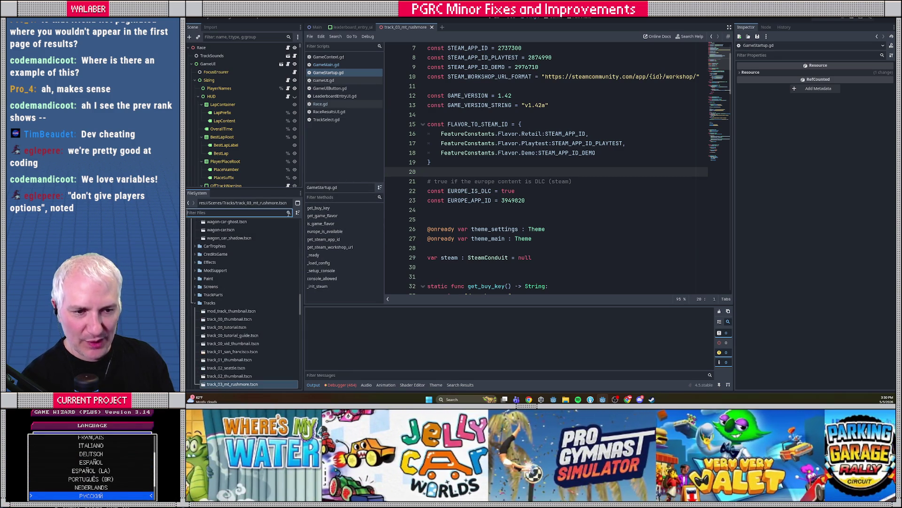
{"action": "scroll", "coordinate": [250, 261], "scroll_direction": "up", "scroll_amount": 5}
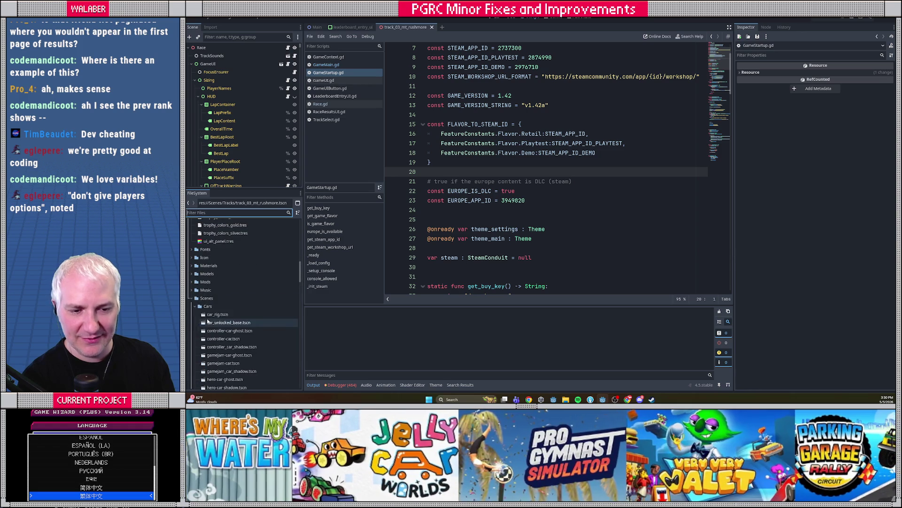
{"action": "left_click", "coordinate": [191, 301]}
{"action": "scroll", "coordinate": [218, 293], "scroll_direction": "up", "scroll_amount": 6}
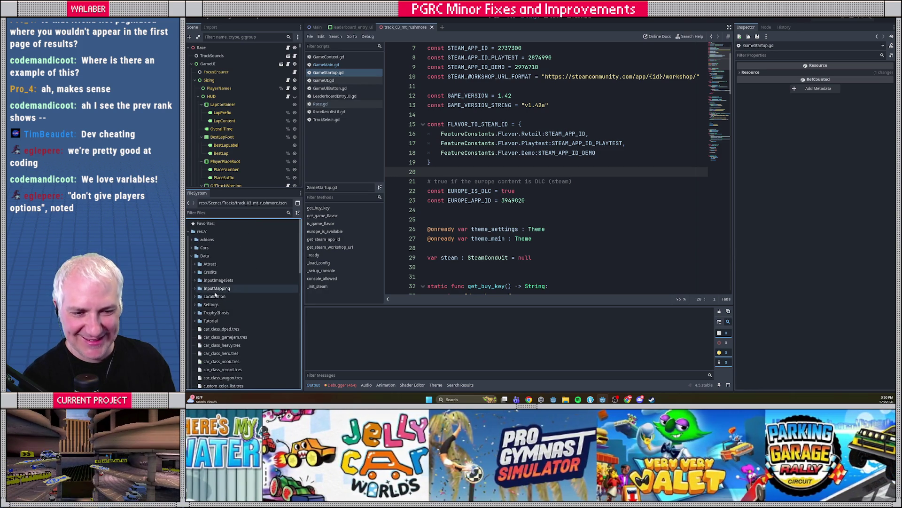
{"action": "left_click", "coordinate": [191, 255]}
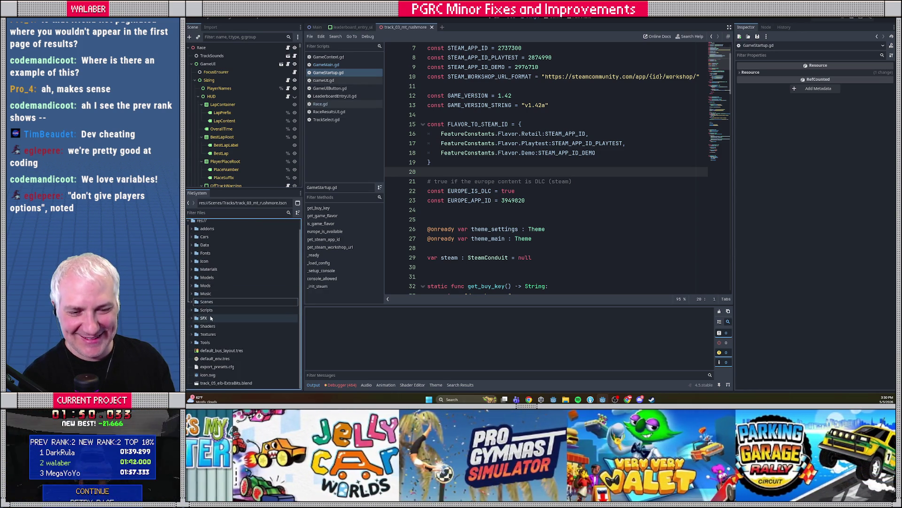
{"action": "left_click_drag", "start_coordinate": [245, 188], "coordinate": [245, 216]}
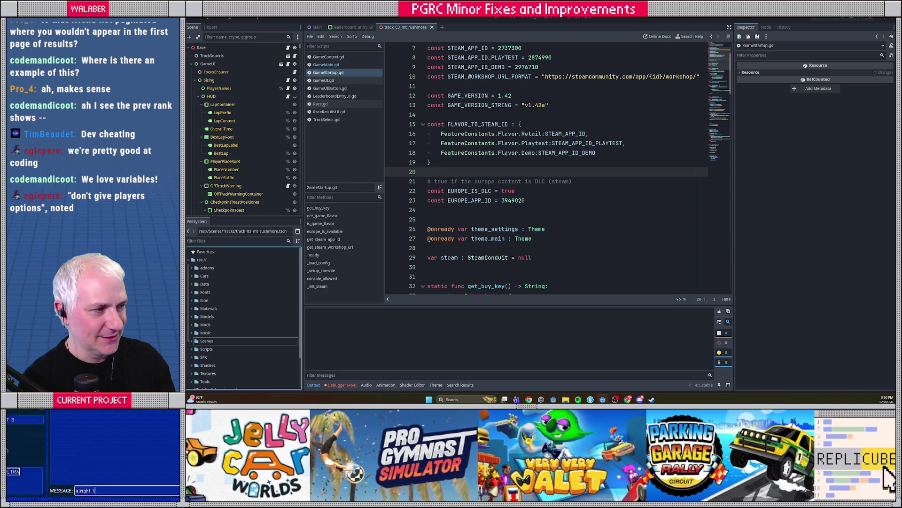
{"action": "left_click", "coordinate": [481, 154]}
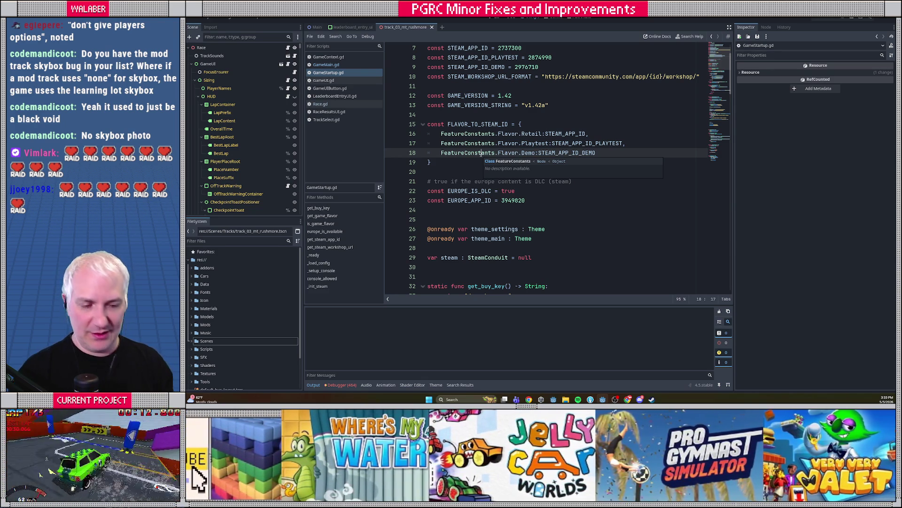
{"action": "key", "text": "alt+Tab"}
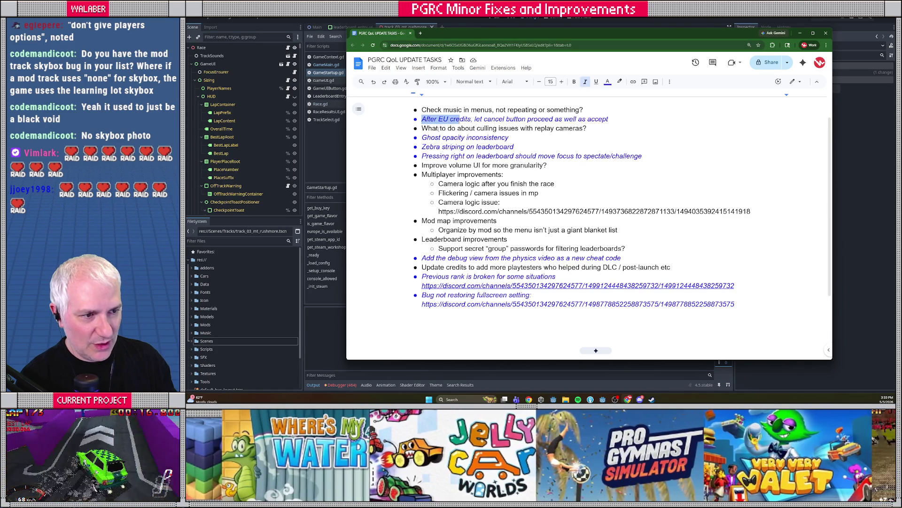
{"action": "left_click_drag", "start_coordinate": [429, 146], "coordinate": [467, 156]}
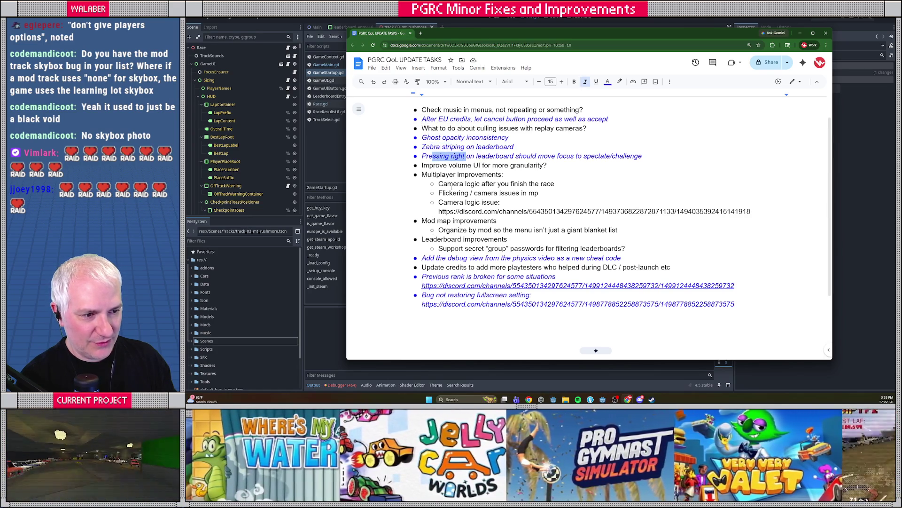
{"action": "left_click_drag", "start_coordinate": [423, 258], "coordinate": [485, 257]}
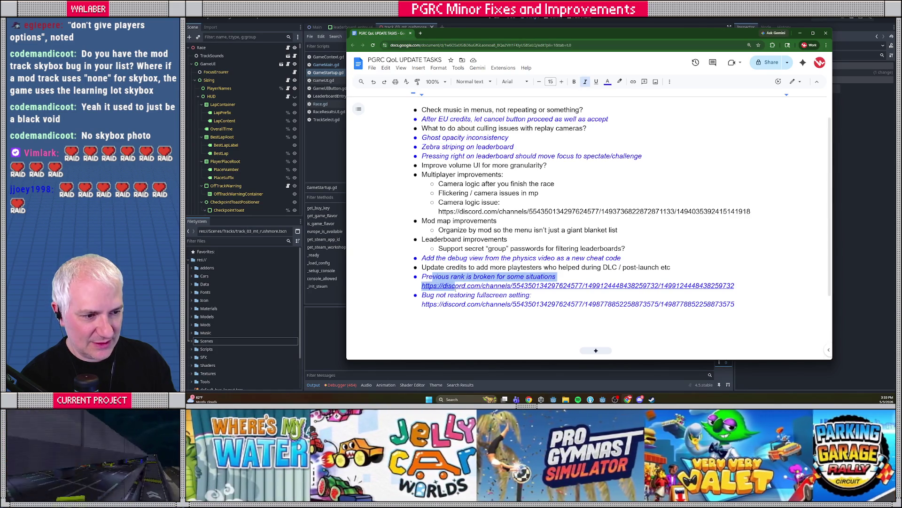
{"action": "left_click_drag", "start_coordinate": [435, 295], "coordinate": [452, 304]}
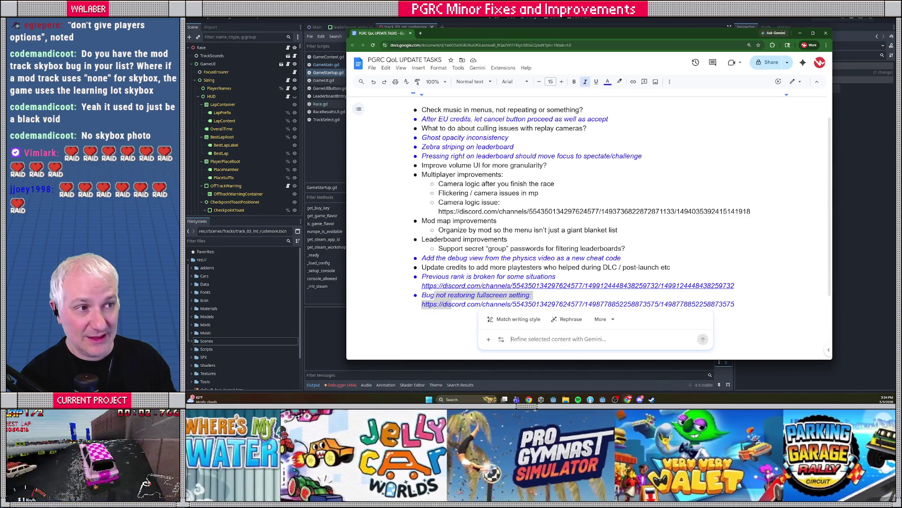
{"action": "key", "text": "alt+Tab"}
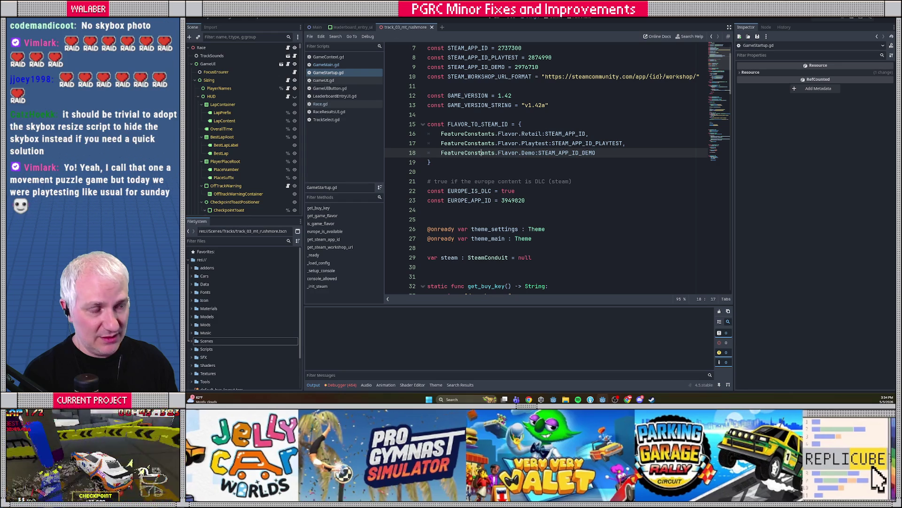
{"action": "key", "text": "F5"}
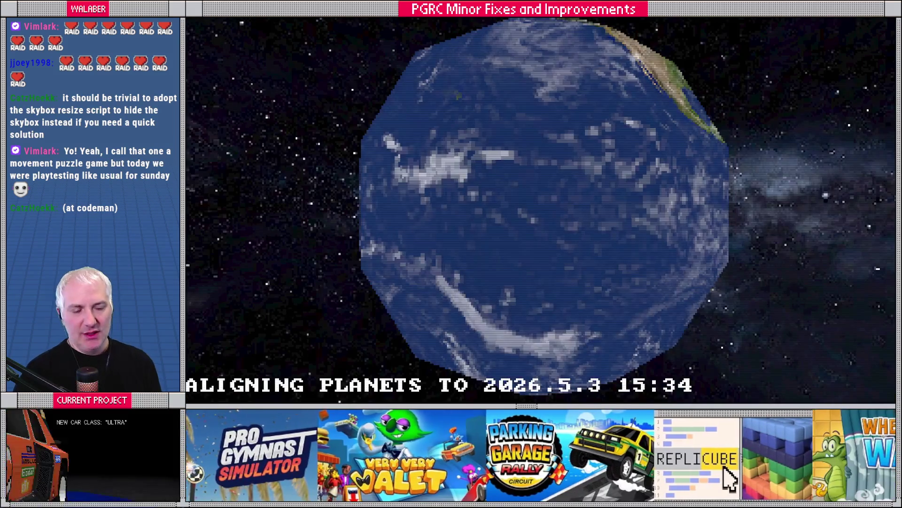
Skip the attract screen, open Options, and browse the Gameplay options list
{"action": "key", "text": "Return"}
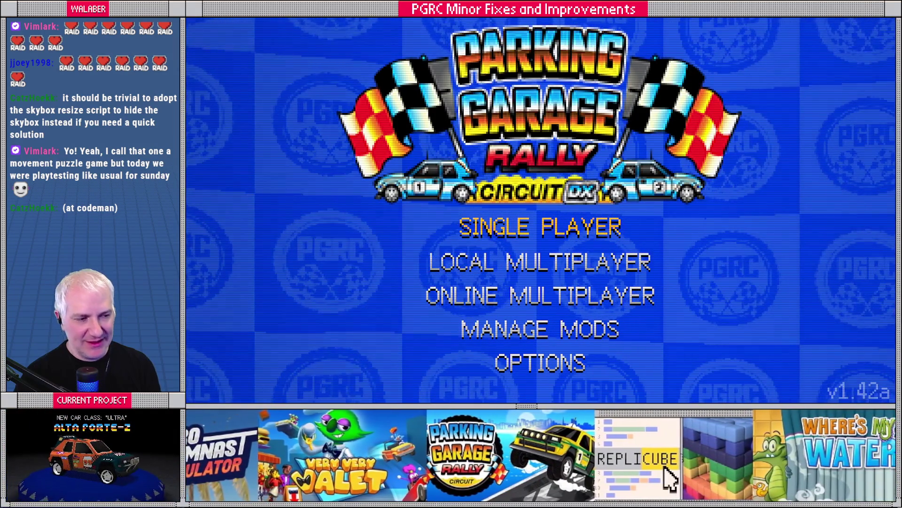
{"action": "key", "text": "Down"}
{"action": "key", "text": "Down"}
{"action": "key", "text": "Down"}
{"action": "key", "text": "Down"}
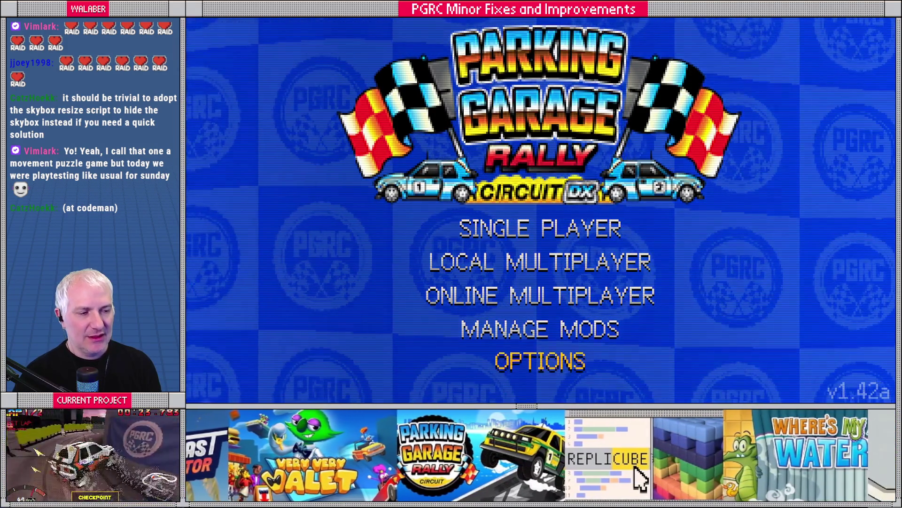
{"action": "key", "text": "Return"}
{"action": "key", "text": "Down"}
{"action": "key", "text": "Return"}
{"action": "key", "text": "Down"}
{"action": "key", "text": "Down"}
{"action": "key", "text": "Down"}
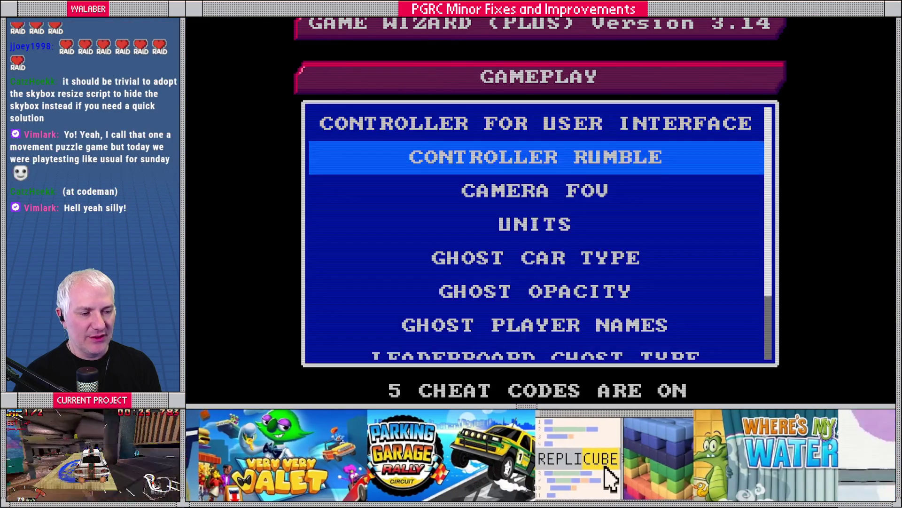
{"action": "key", "text": "Up"}
{"action": "key", "text": "Escape"}
Check the Audio music volume choices, then open the Gameplay options list
{"action": "key", "text": "Down"}
{"action": "key", "text": "Down"}
{"action": "key", "text": "Return"}
{"action": "key", "text": "Down"}
{"action": "key", "text": "Return"}
{"action": "key", "text": "Down"}
{"action": "key", "text": "Down"}
{"action": "key", "text": "Escape"}
{"action": "key", "text": "Escape"}
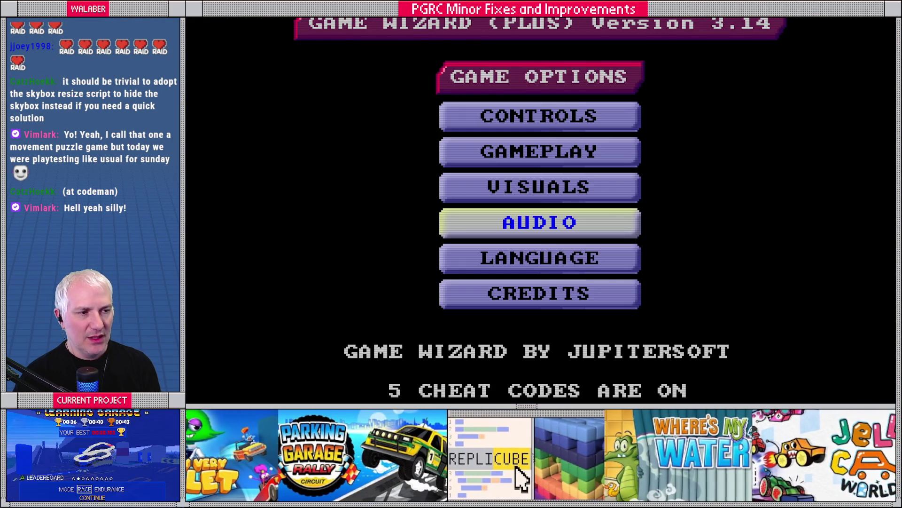
{"action": "key", "text": "Up"}
{"action": "key", "text": "Up"}
{"action": "key", "text": "Up"}
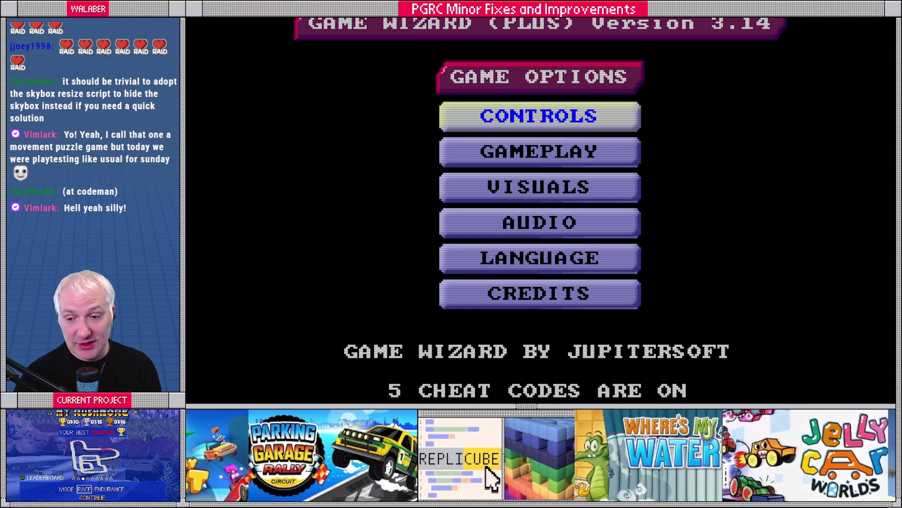
{"action": "key", "text": "Down"}
{"action": "key", "text": "Return"}
Uncheck FEATURE: CAR DEBUG in Gameplay > Cheat Codes > Manage Cheat Codes and click DONE
{"action": "key", "text": "Down"}
{"action": "key", "text": "Down"}
{"action": "key", "text": "Down"}
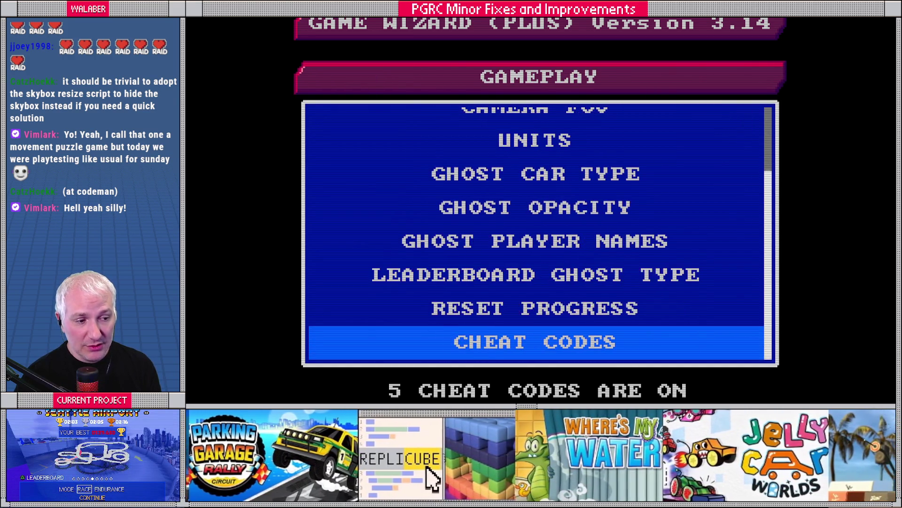
{"action": "key", "text": "Return"}
{"action": "key", "text": "Down"}
{"action": "key", "text": "Return"}
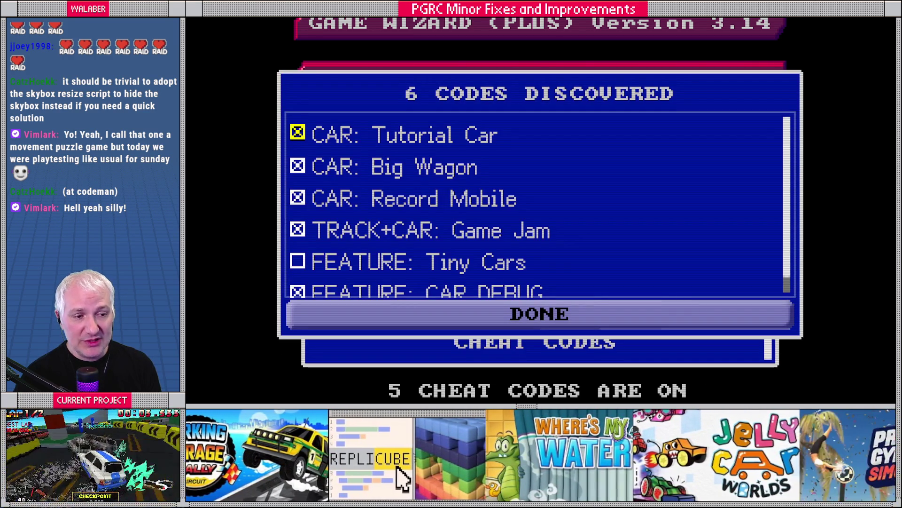
{"action": "key", "text": "Down"}
{"action": "key", "text": "Down"}
{"action": "key", "text": "Down"}
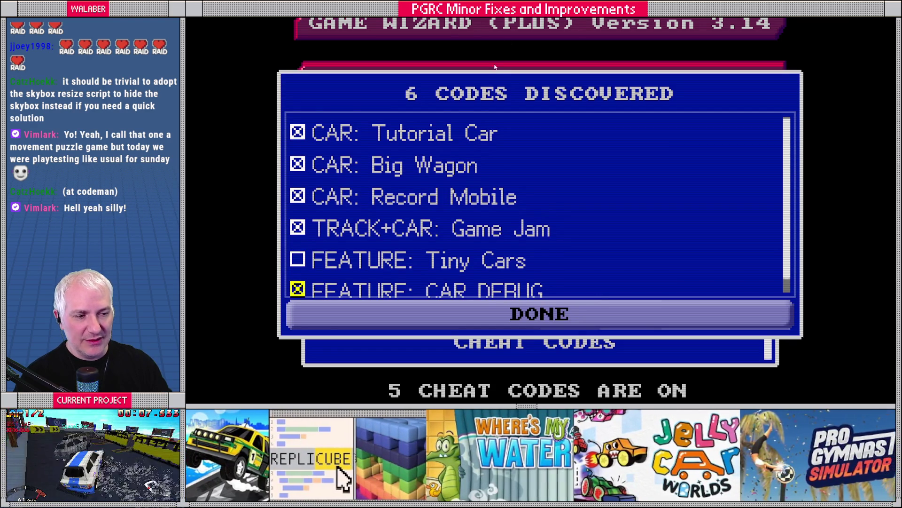
{"action": "scroll", "coordinate": [459, 222], "scroll_direction": "down", "scroll_amount": 1}
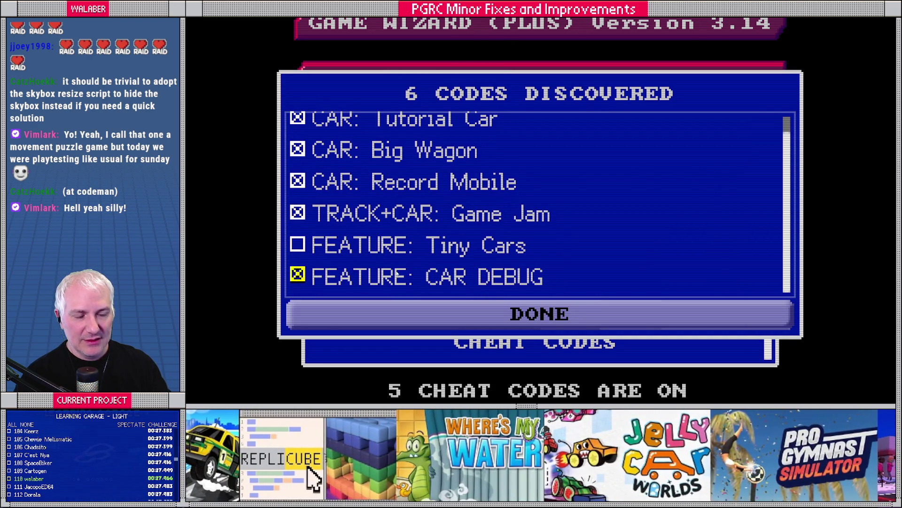
{"action": "left_click", "coordinate": [297, 276]}
{"action": "left_click", "coordinate": [375, 314]}
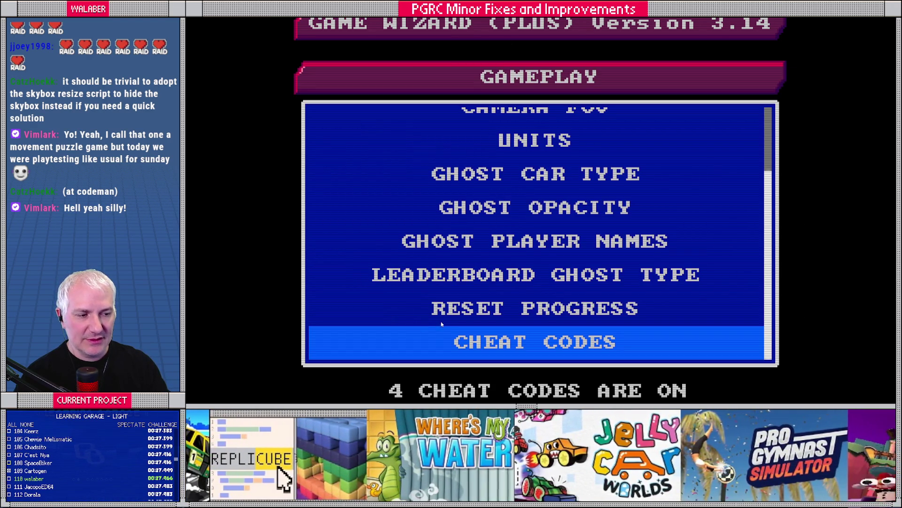
{"action": "key", "text": "Escape"}
Go past the USA Circuit intro, then leave the demo to the QUIT THE GAME? prompt
{"action": "key", "text": "Return"}
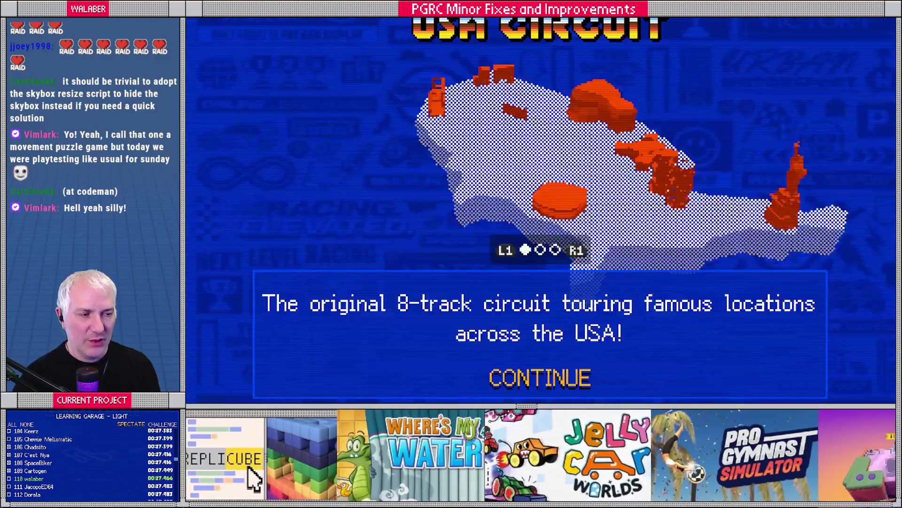
{"action": "key", "text": "Return"}
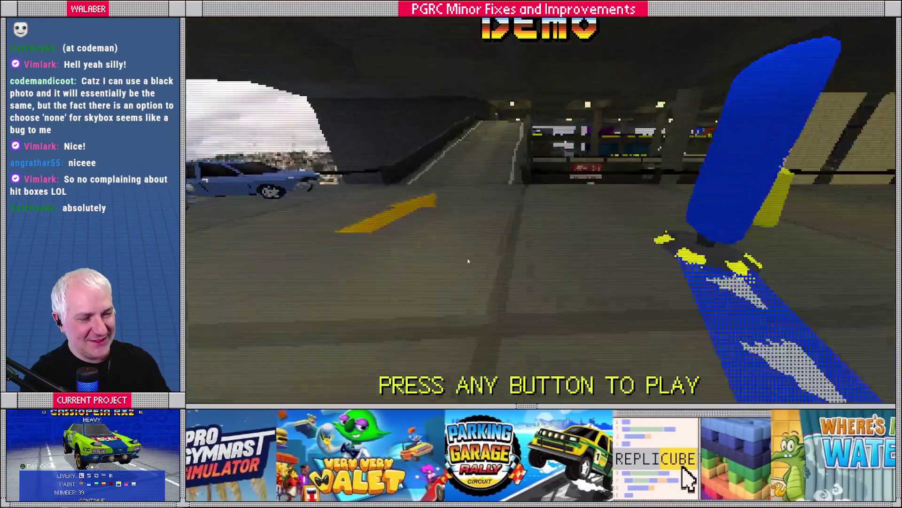
{"action": "key", "text": "Escape"}
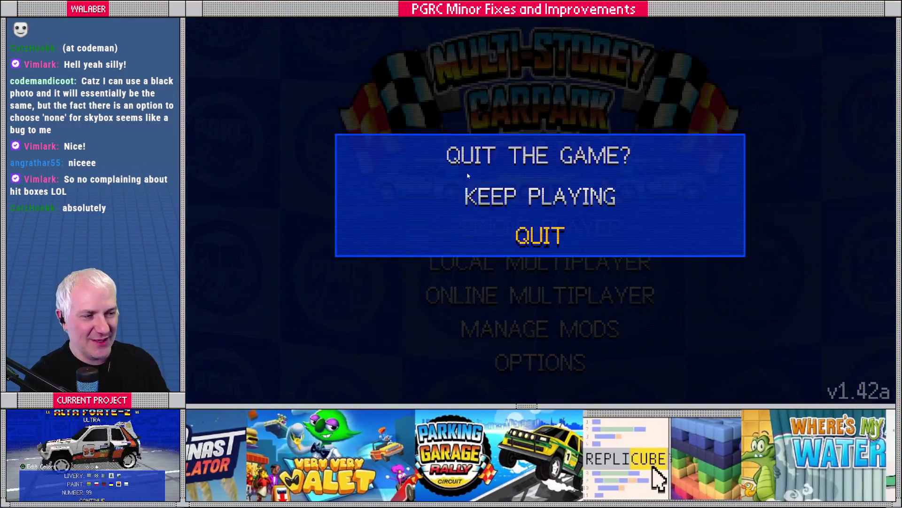
Confirm quitting the game and open the car_rig scene by filtering files for 'car_rig'
{"action": "key", "text": "Return"}
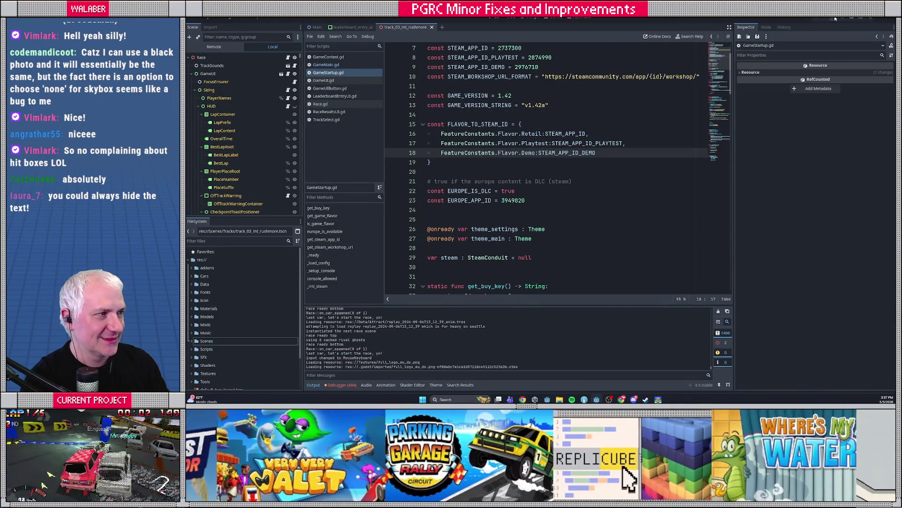
{"action": "left_click", "coordinate": [221, 241]}
{"action": "type", "text": "car_rig"}
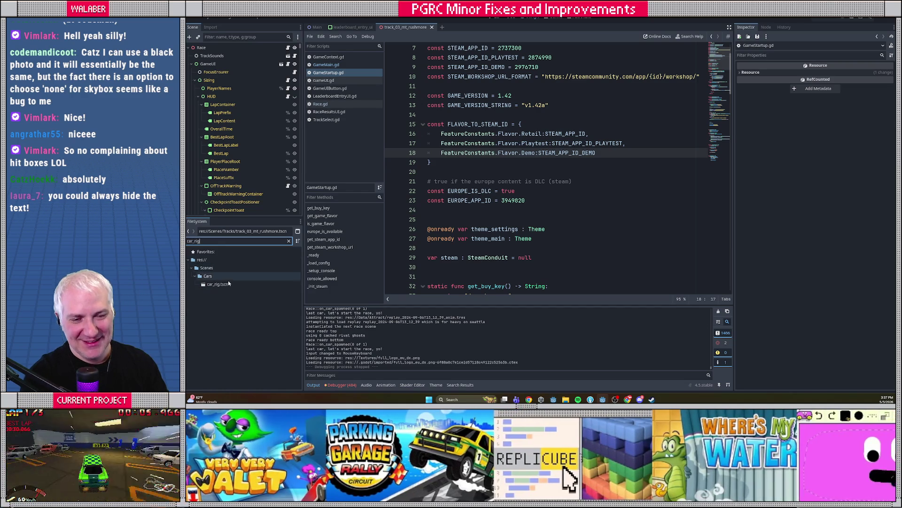
{"action": "double_click", "coordinate": [227, 282]}
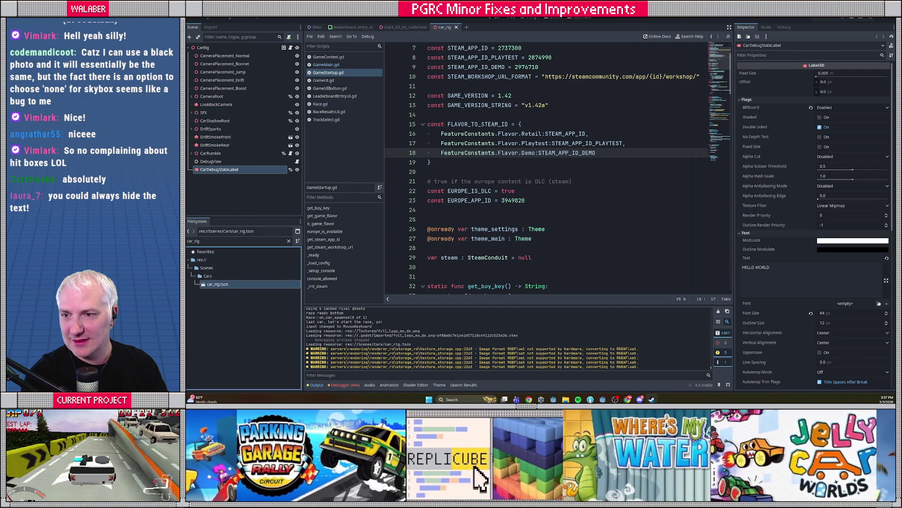
Retry the failed Steam cloud sync, close Steam, and show car_rig in the 3D view
{"action": "left_click", "coordinate": [652, 399]}
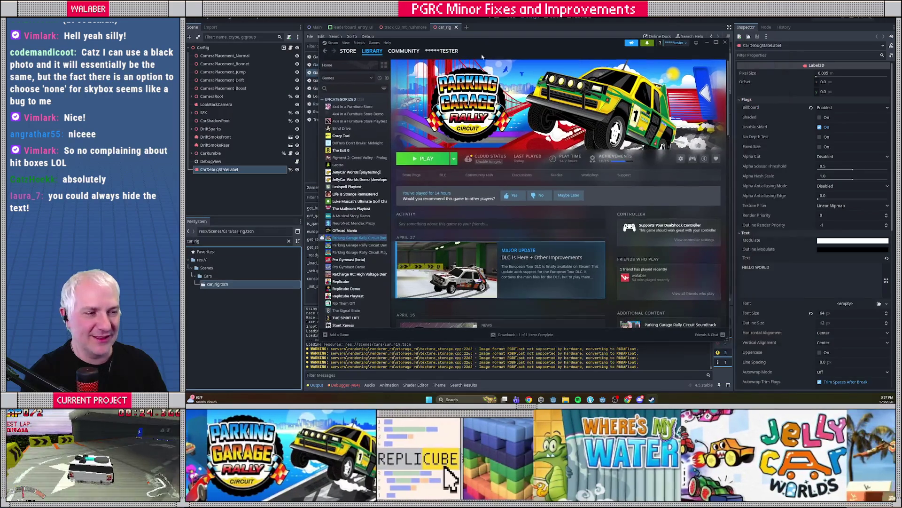
{"action": "left_click", "coordinate": [499, 164]}
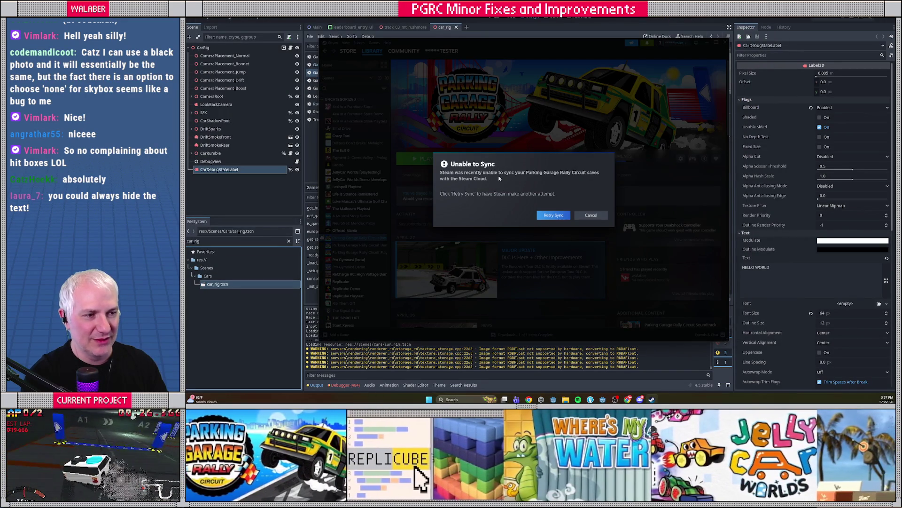
{"action": "left_click", "coordinate": [547, 215]}
{"action": "left_click", "coordinate": [725, 42]}
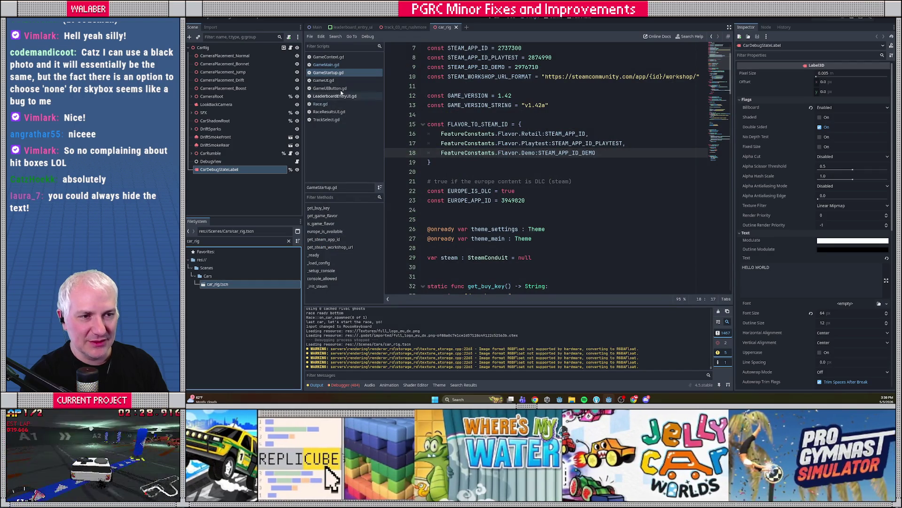
{"action": "left_click", "coordinate": [511, 19]}
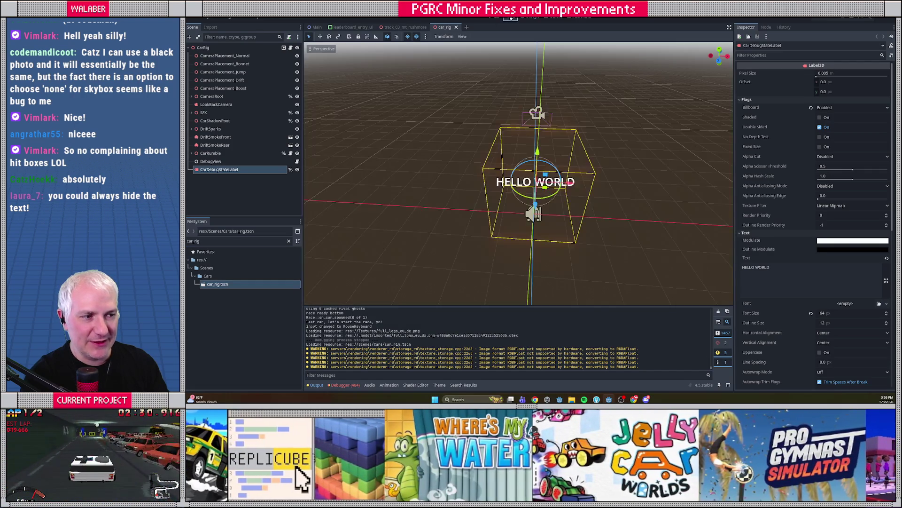
Enable Flags > No Depth Test on the CarDebugStateLabel and save the car_rig scene
{"action": "left_click", "coordinate": [236, 163]}
{"action": "left_click", "coordinate": [225, 169]}
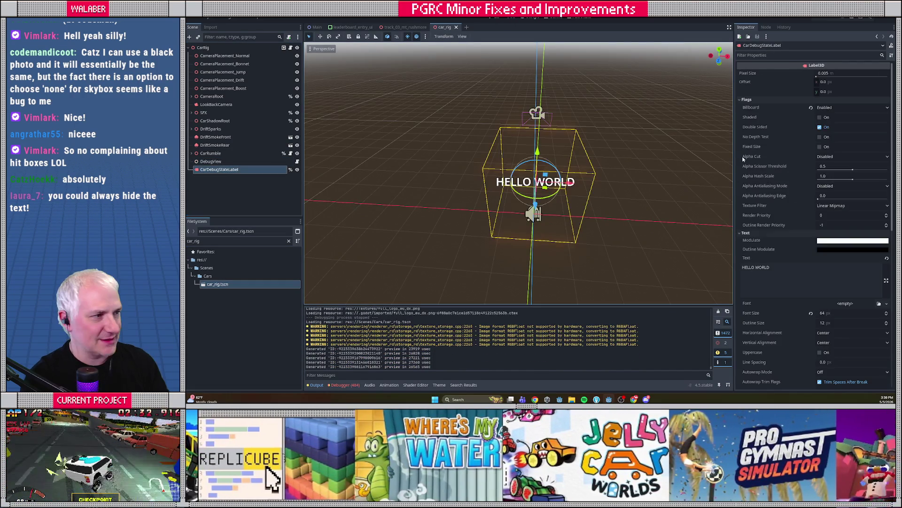
{"action": "mouse_move", "coordinate": [741, 157]}
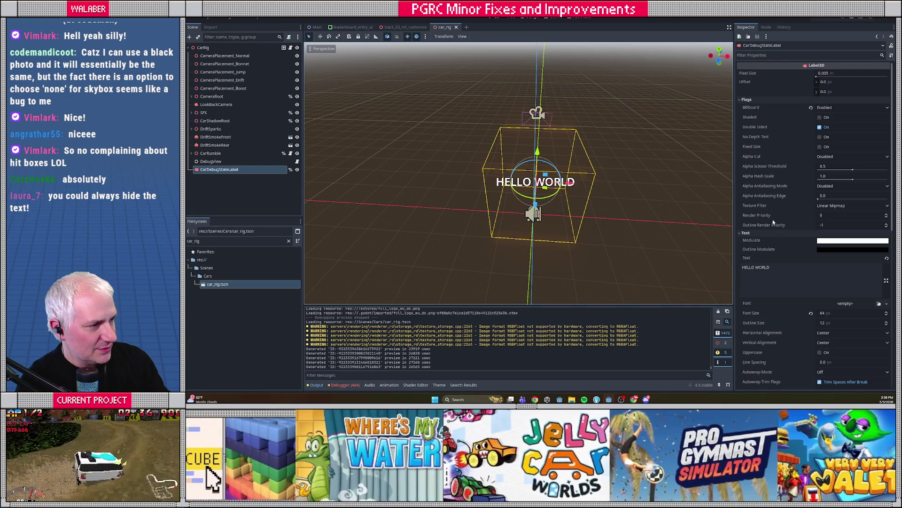
{"action": "mouse_move", "coordinate": [774, 212]}
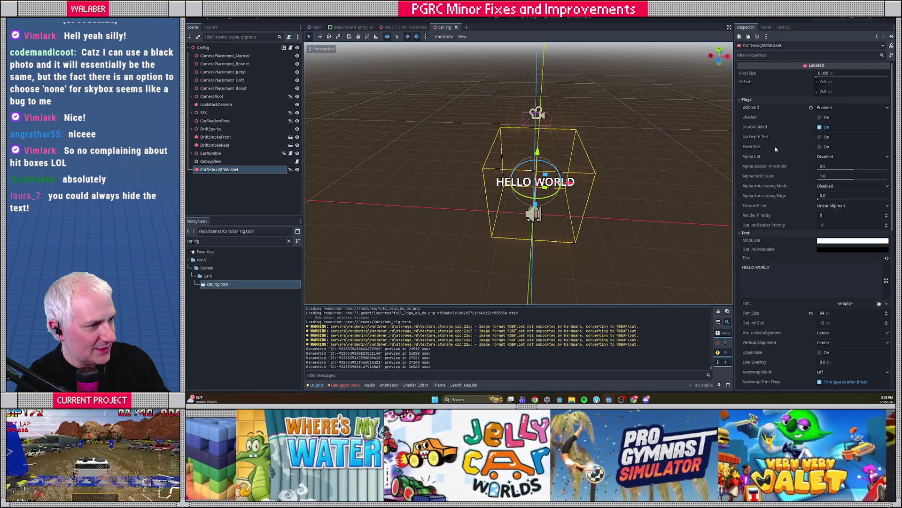
{"action": "left_click", "coordinate": [820, 136]}
{"action": "mouse_move", "coordinate": [641, 201]}
{"action": "left_mouse_down"}
{"action": "mouse_move", "coordinate": [617, 150]}
{"action": "mouse_move", "coordinate": [588, 215]}
{"action": "left_mouse_up"}
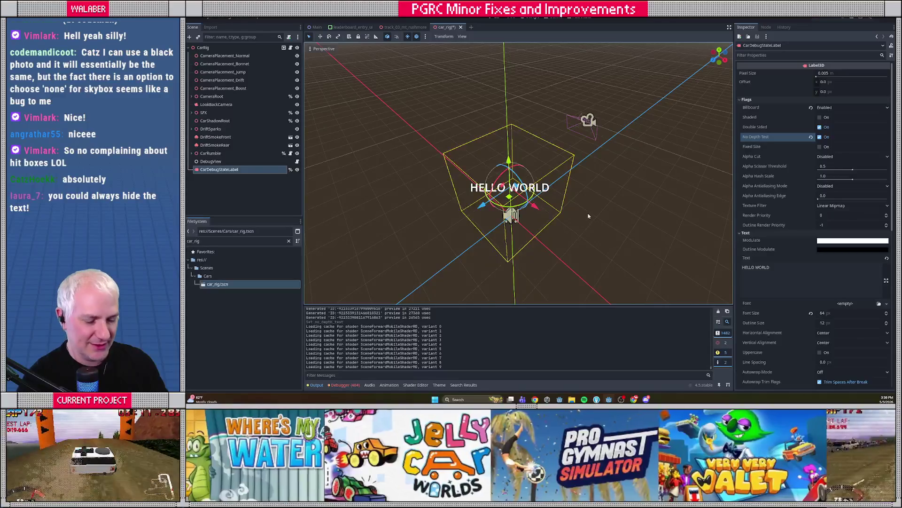
{"action": "key", "text": "ctrl+s"}
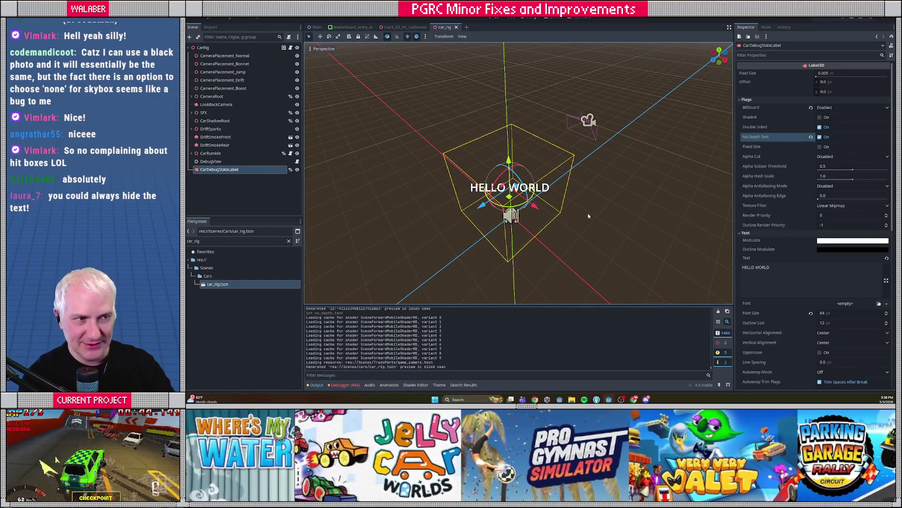
Launch the game with F5 and move through the title, circuit and progress menus to car selection
{"action": "key", "text": "F5"}
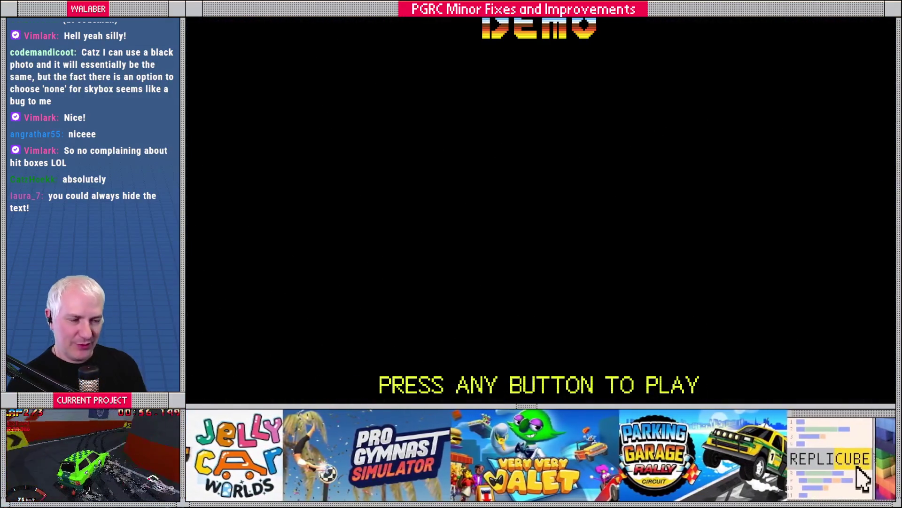
{"action": "key", "text": "Return"}
{"action": "key", "text": "Return"}
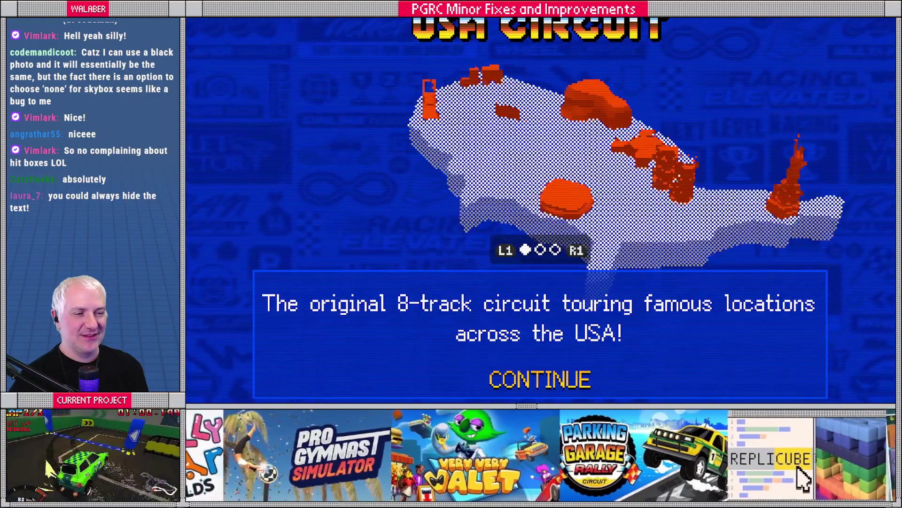
{"action": "key", "text": "Return"}
{"action": "key", "text": "Return"}
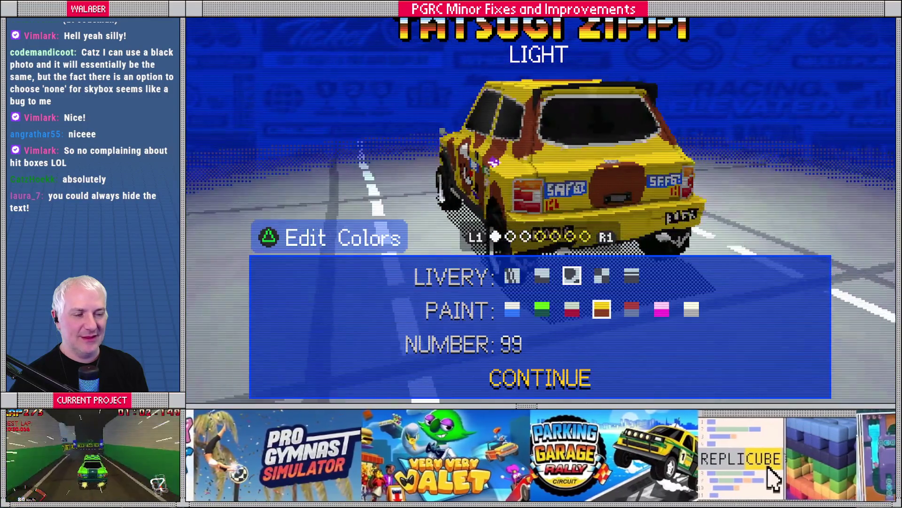
{"action": "key", "text": "Return"}
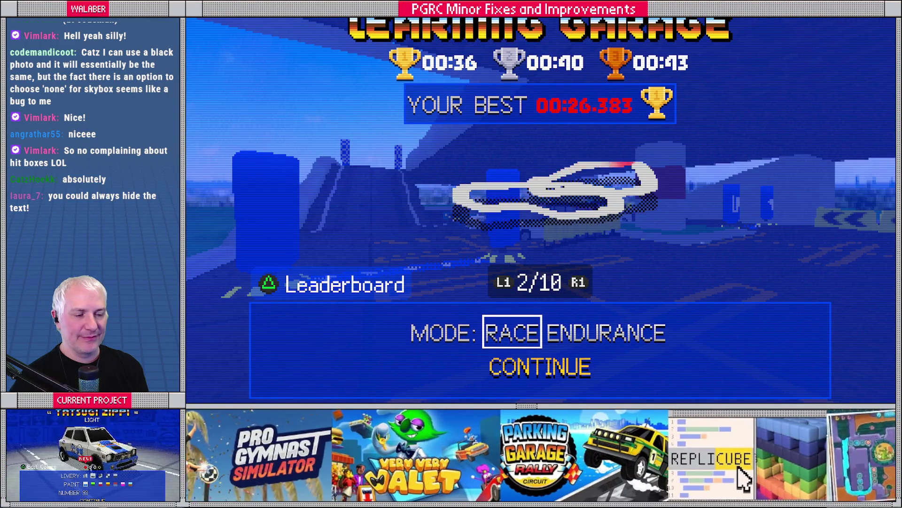
{"action": "key", "text": "Escape"}
{"action": "key", "text": "Escape"}
{"action": "key", "text": "Escape"}
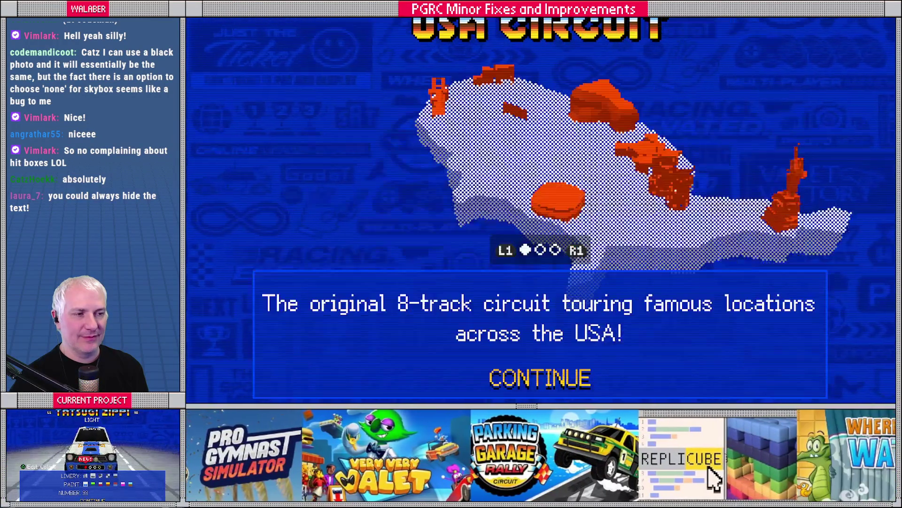
{"action": "key", "text": "Return"}
{"action": "key", "text": "Return"}
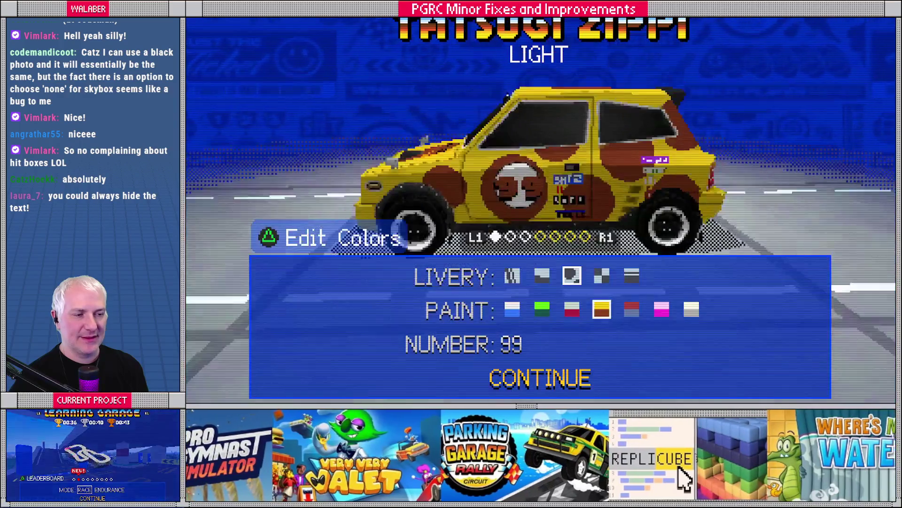
Choose the Tatsugi Zippi on Paris Art Car Park and start driving the race
{"action": "key", "text": "Return"}
{"action": "key", "text": "Right"}
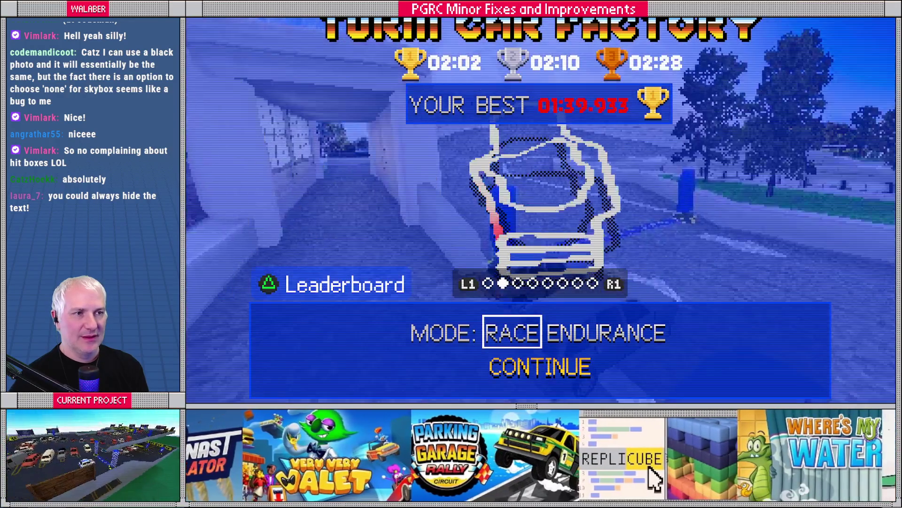
{"action": "key", "text": "Left"}
{"action": "key", "text": "Return"}
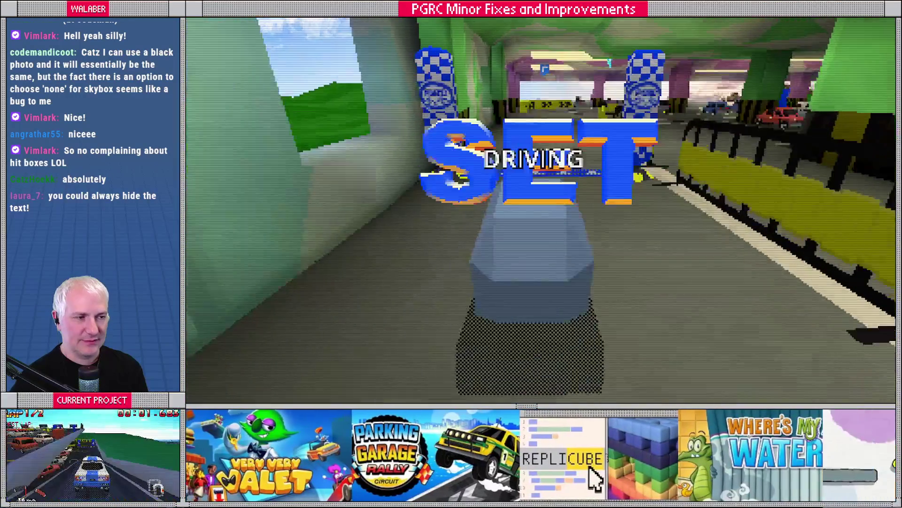
{"action": "key", "text": "Up"}
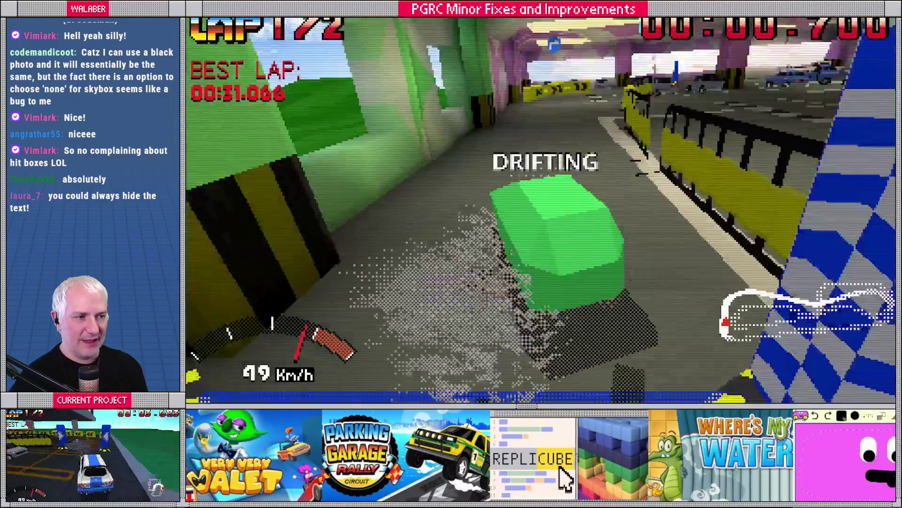
Drive both laps of Paris Art Car Park to finish at 01:08.416, rank 178
{"action": "key", "text": "Left"}
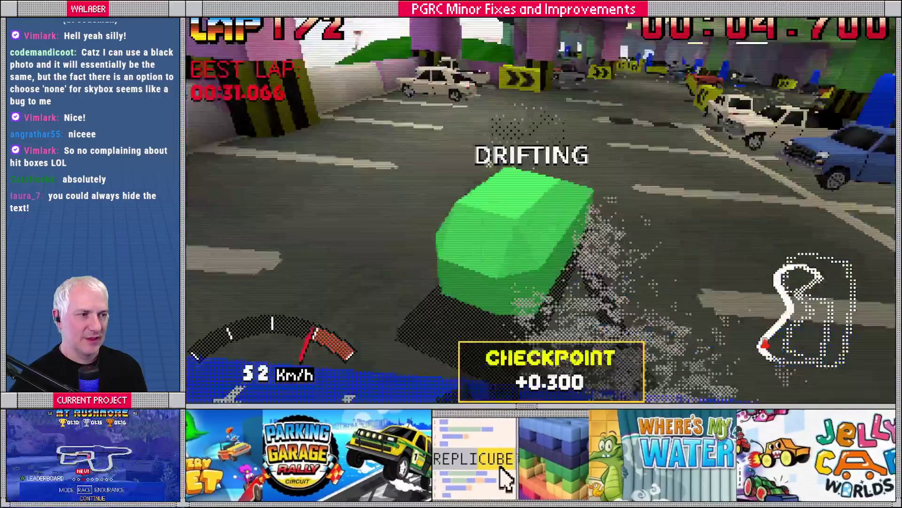
{"action": "key", "text": "r"}
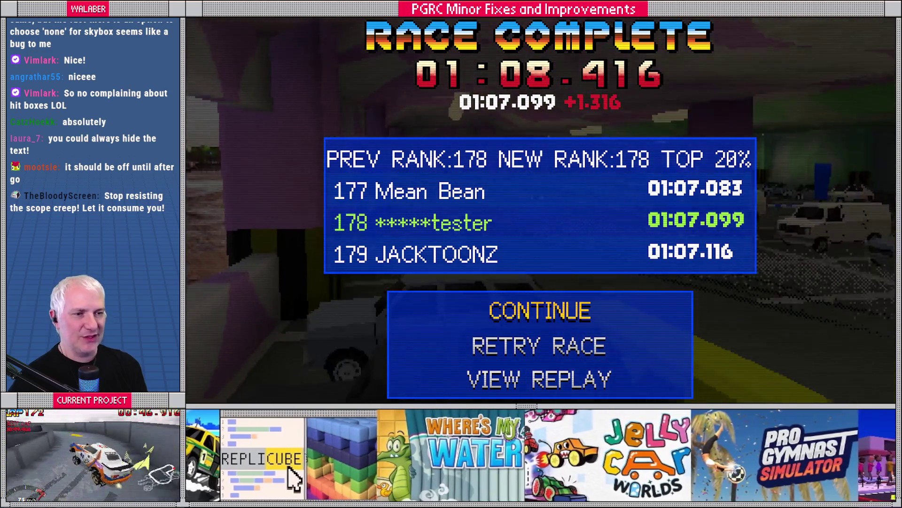
Leave the race results and leaderboard and start another Paris Art Car Park race
{"action": "key", "text": "Return"}
{"action": "key", "text": "Escape"}
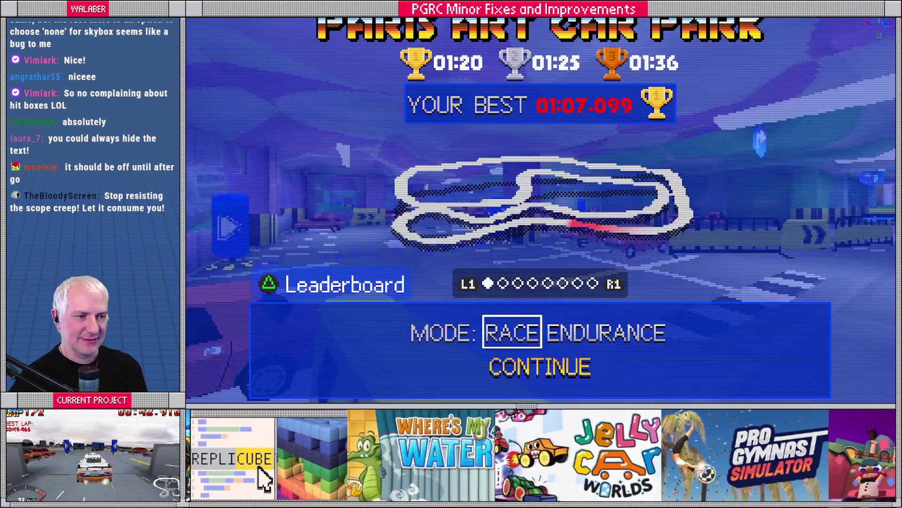
{"action": "key", "text": "Return"}
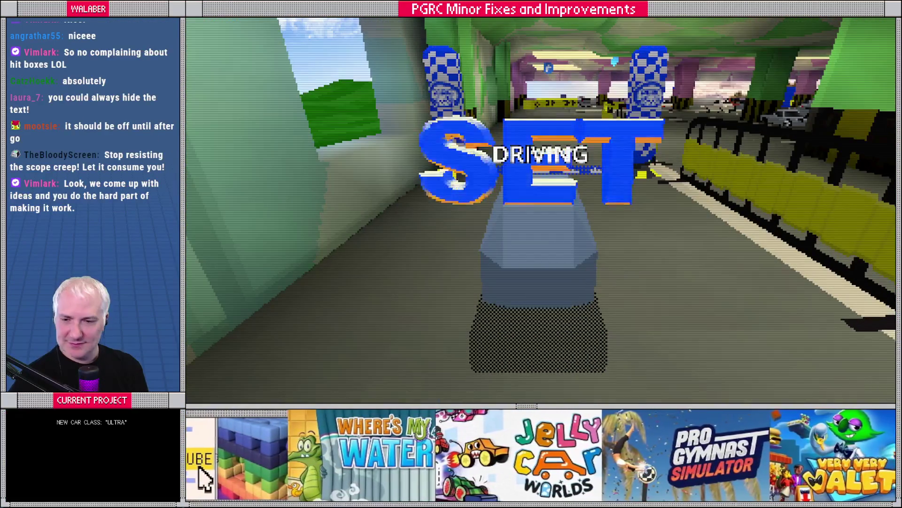
Accelerate, steer and boost through the car park to the first checkpoint at -0.150
{"action": "key", "text": "Up"}
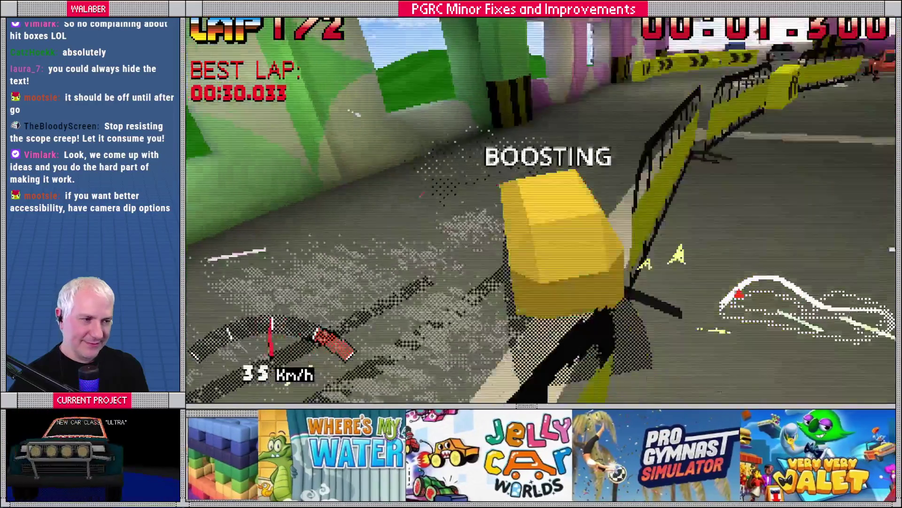
{"action": "key", "text": "Left"}
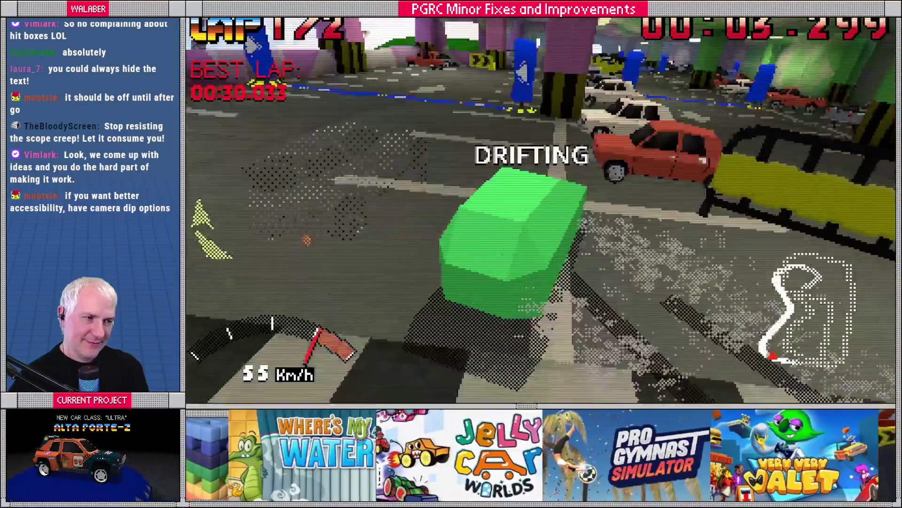
{"action": "key", "text": "Right"}
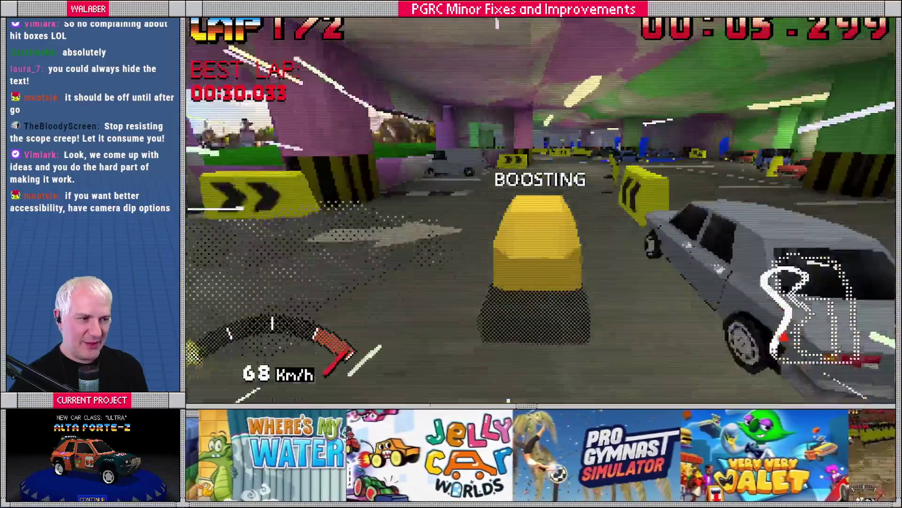
{"action": "key", "text": "Left"}
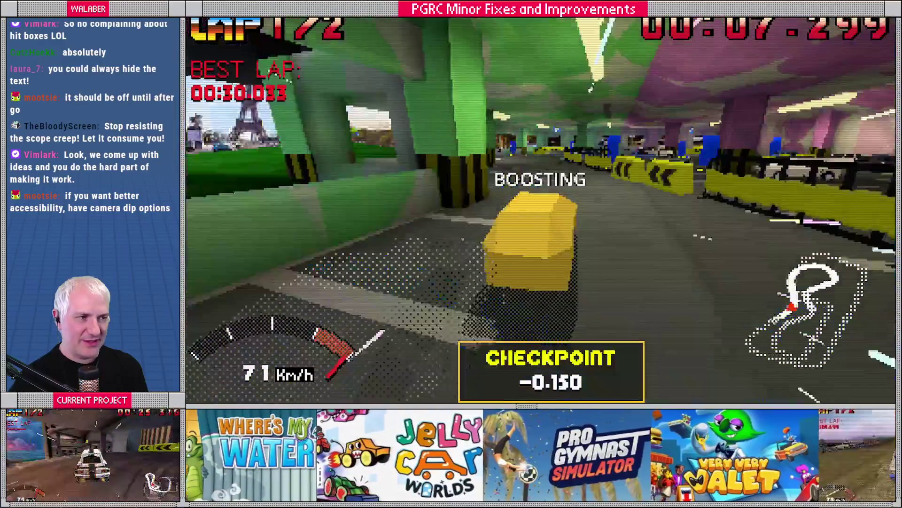